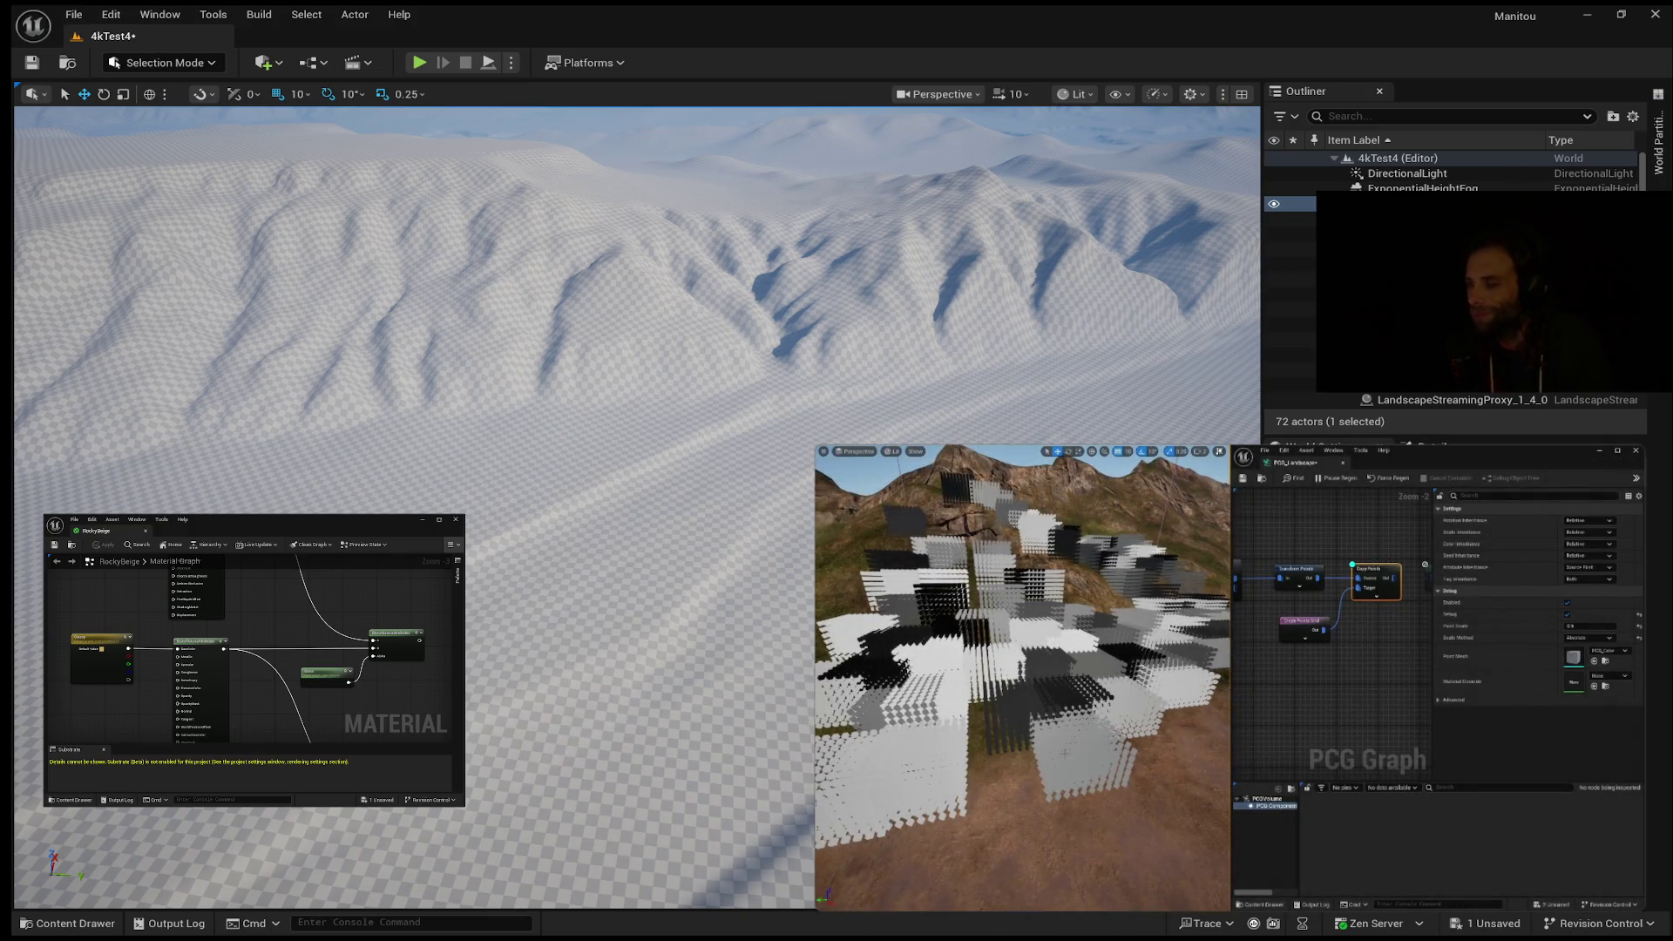
Step: Resume the picture-in-picture PCG vegetation tutorial beside the 4kTest4 level
{"action": "mouse_move", "coordinate": [1219, 654]}
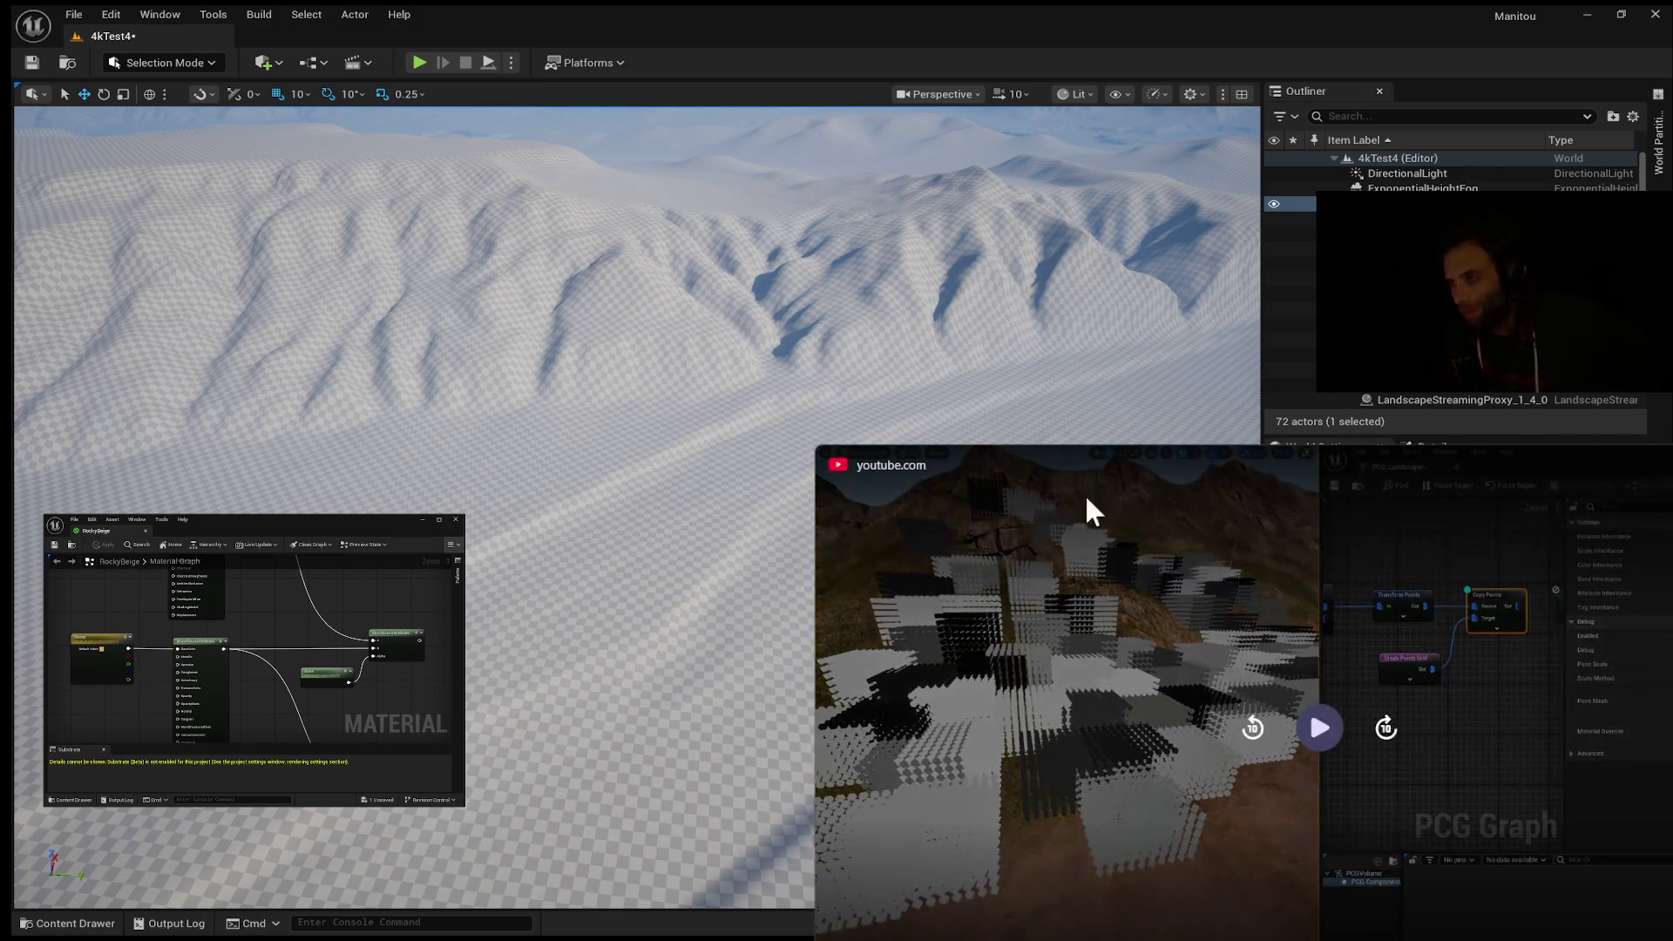
{"action": "left_click", "coordinate": [1320, 728]}
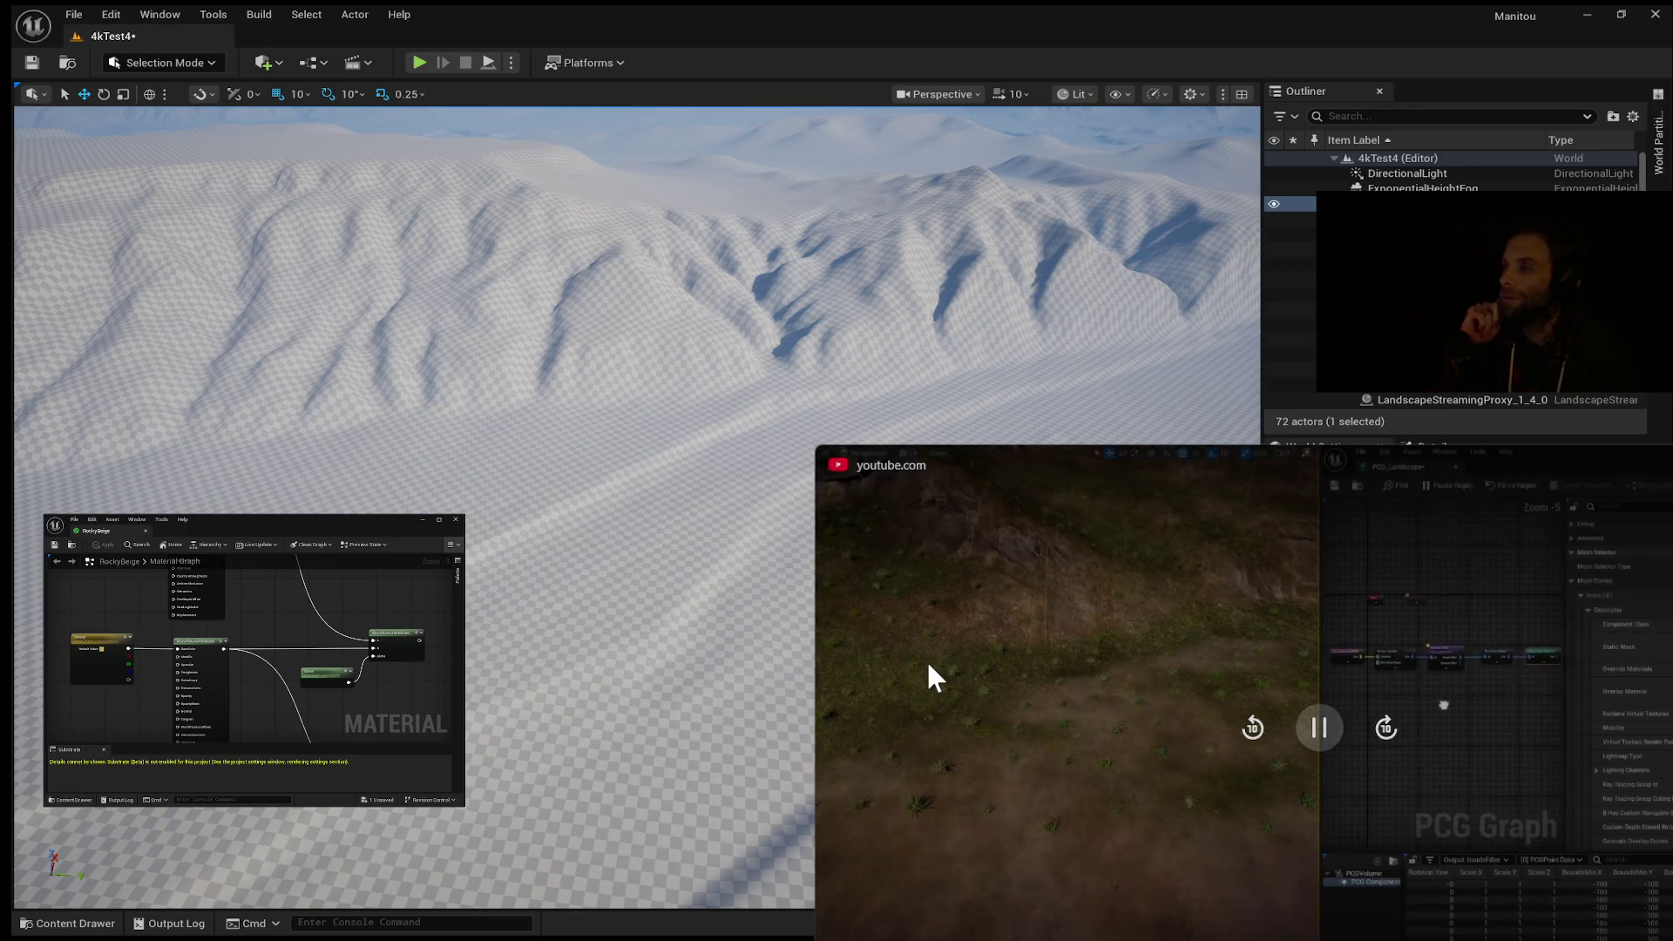
{"action": "mouse_move", "coordinate": [913, 686]}
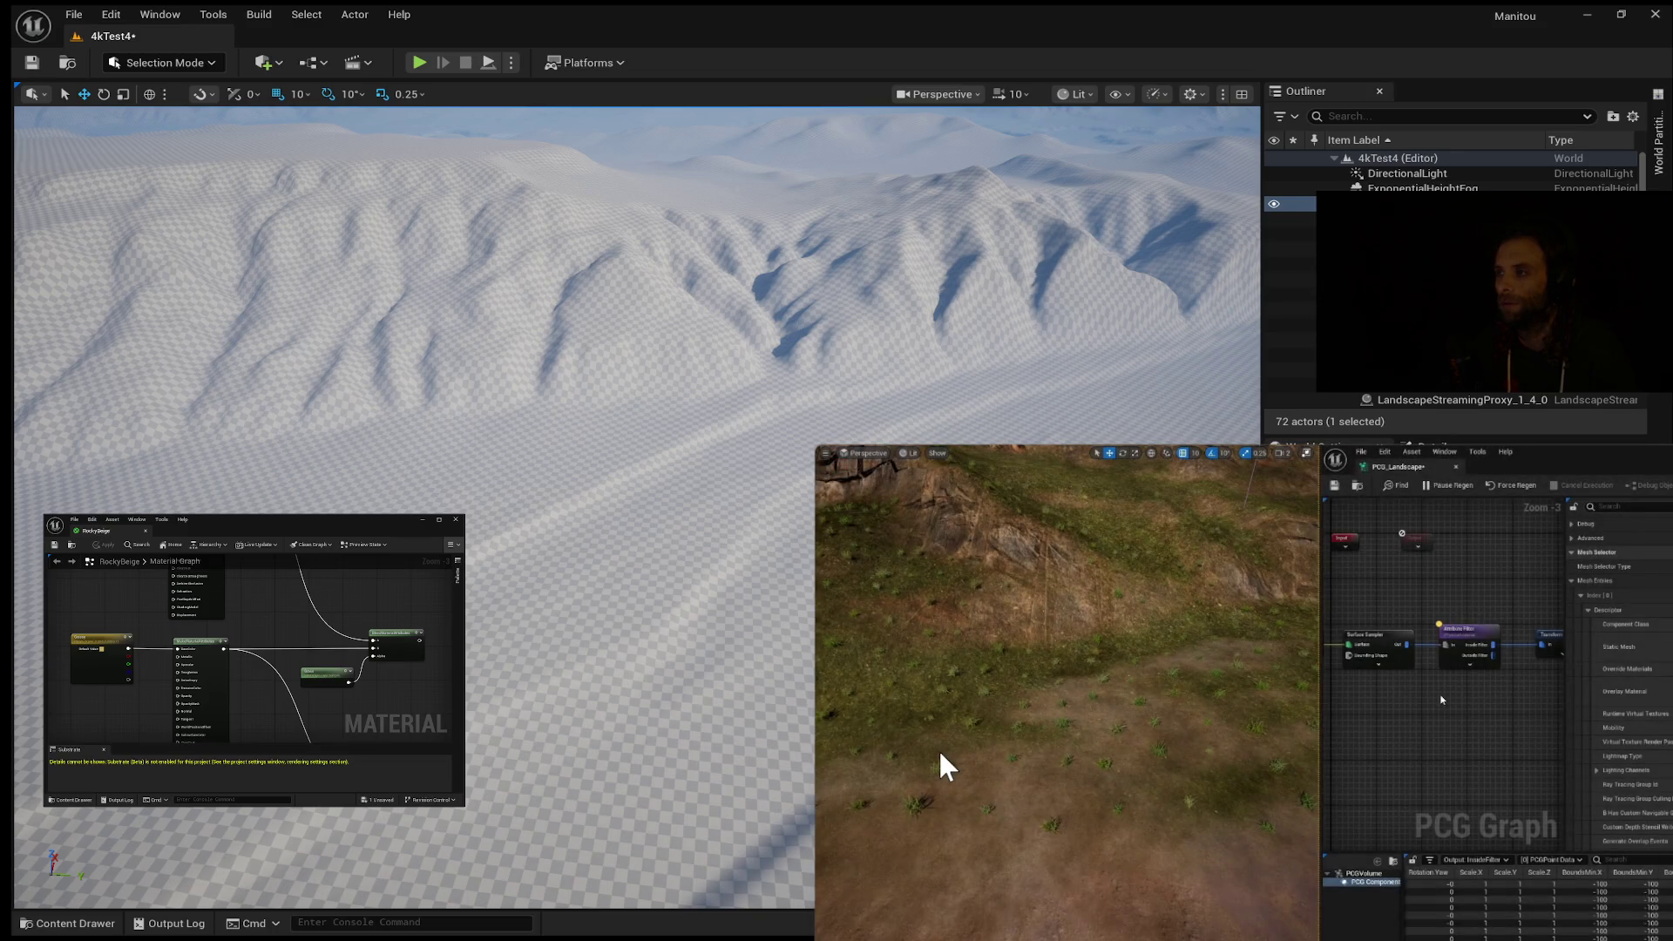
Step: Pause the foliage reference clip on the grassy slope, then resume its playback
{"action": "mouse_move", "coordinate": [929, 758]}
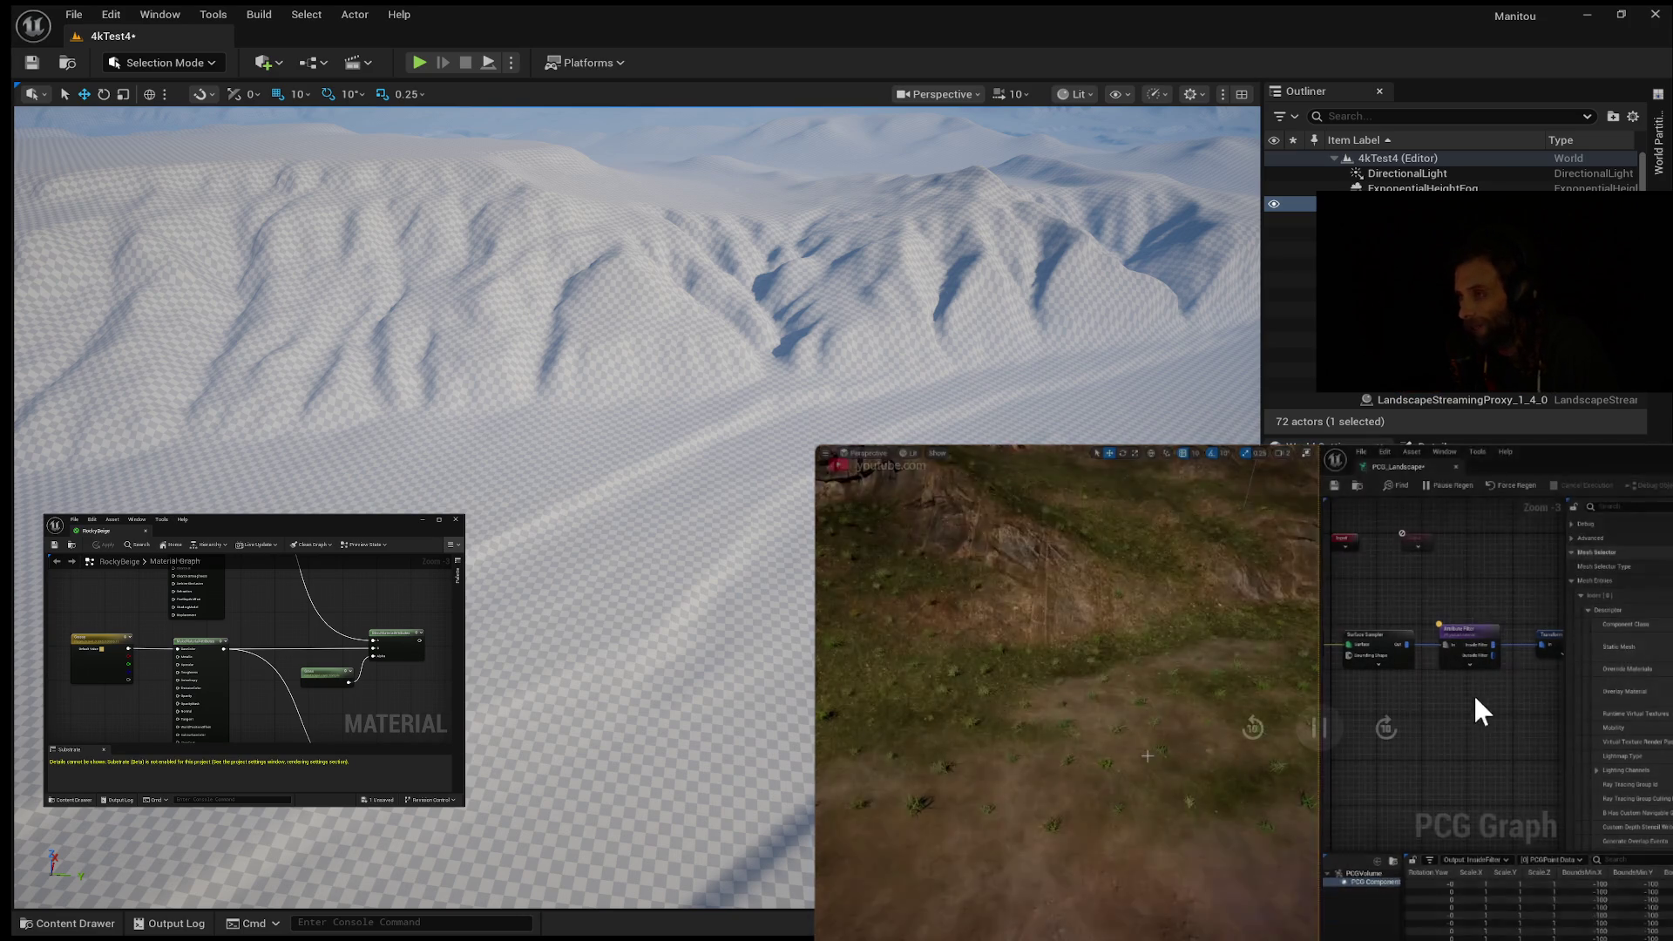
{"action": "mouse_move", "coordinate": [1322, 736]}
{"action": "left_click", "coordinate": [1323, 741]}
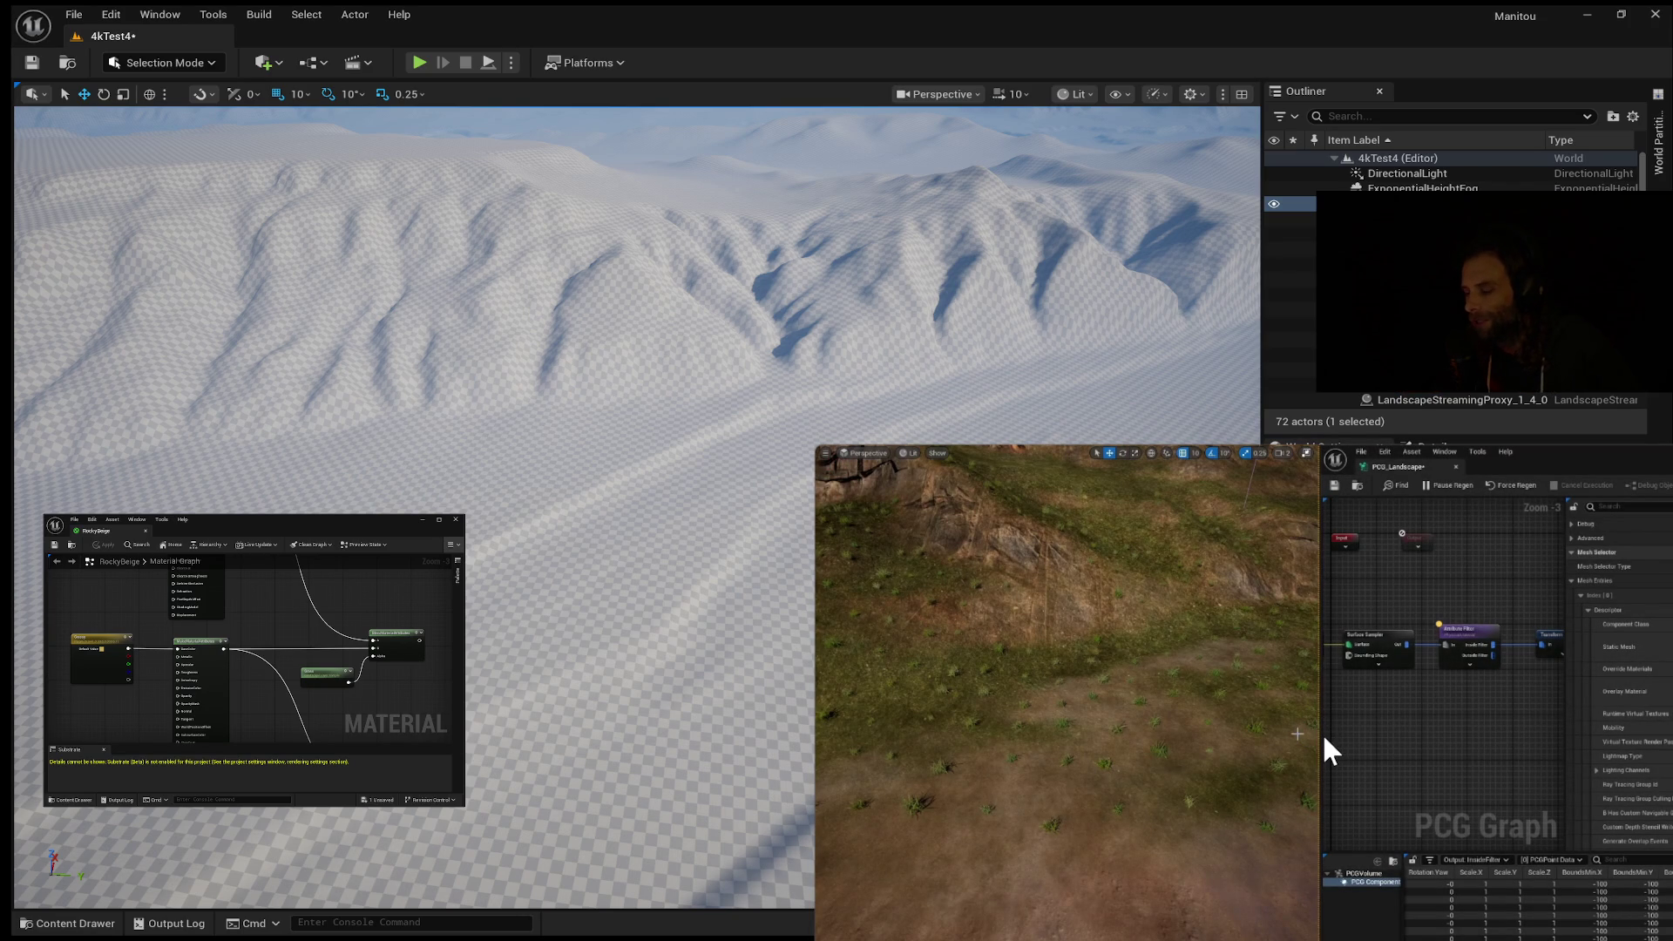
{"action": "mouse_move", "coordinate": [1324, 723]}
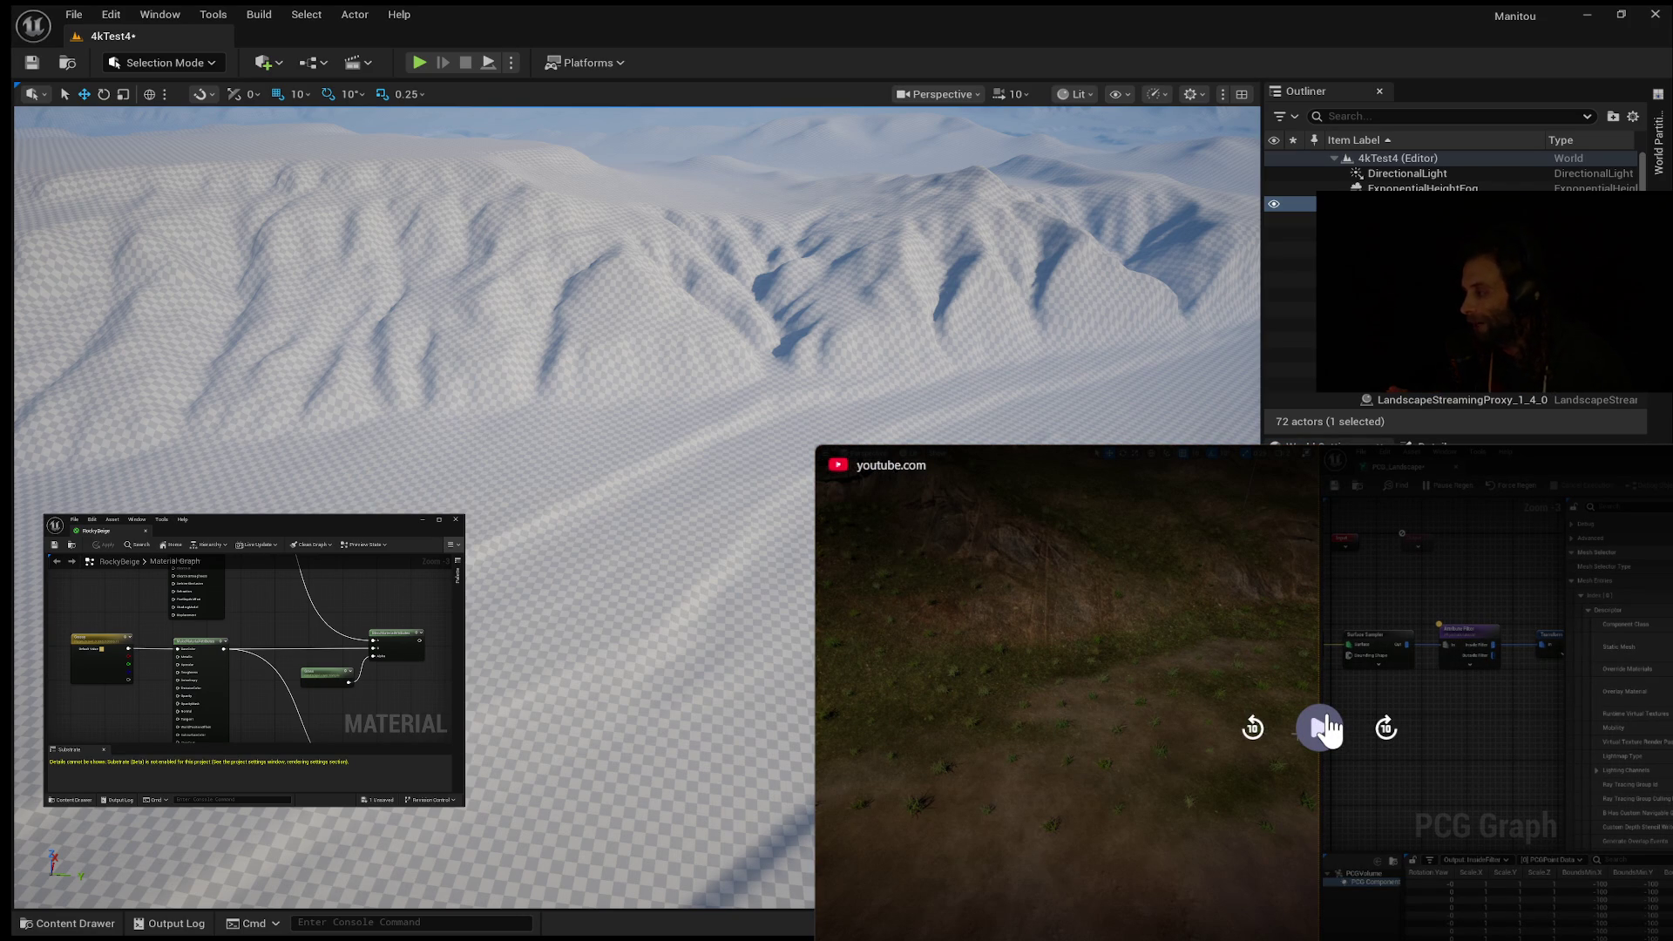
{"action": "left_click", "coordinate": [1324, 725]}
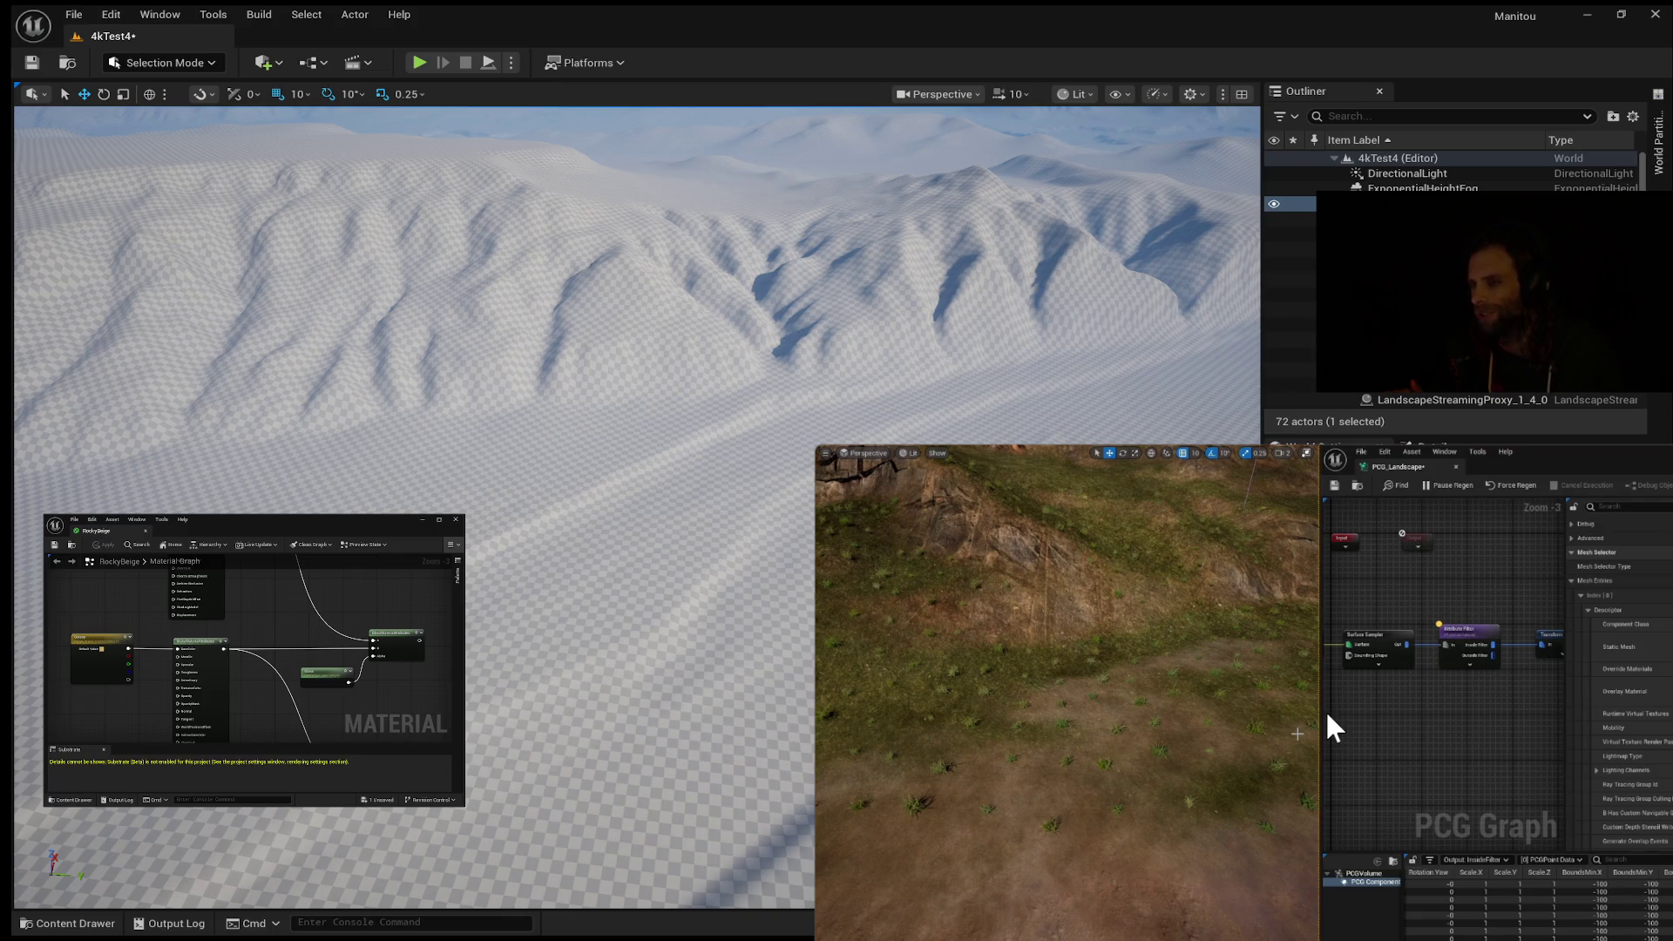
{"action": "mouse_move", "coordinate": [1310, 678]}
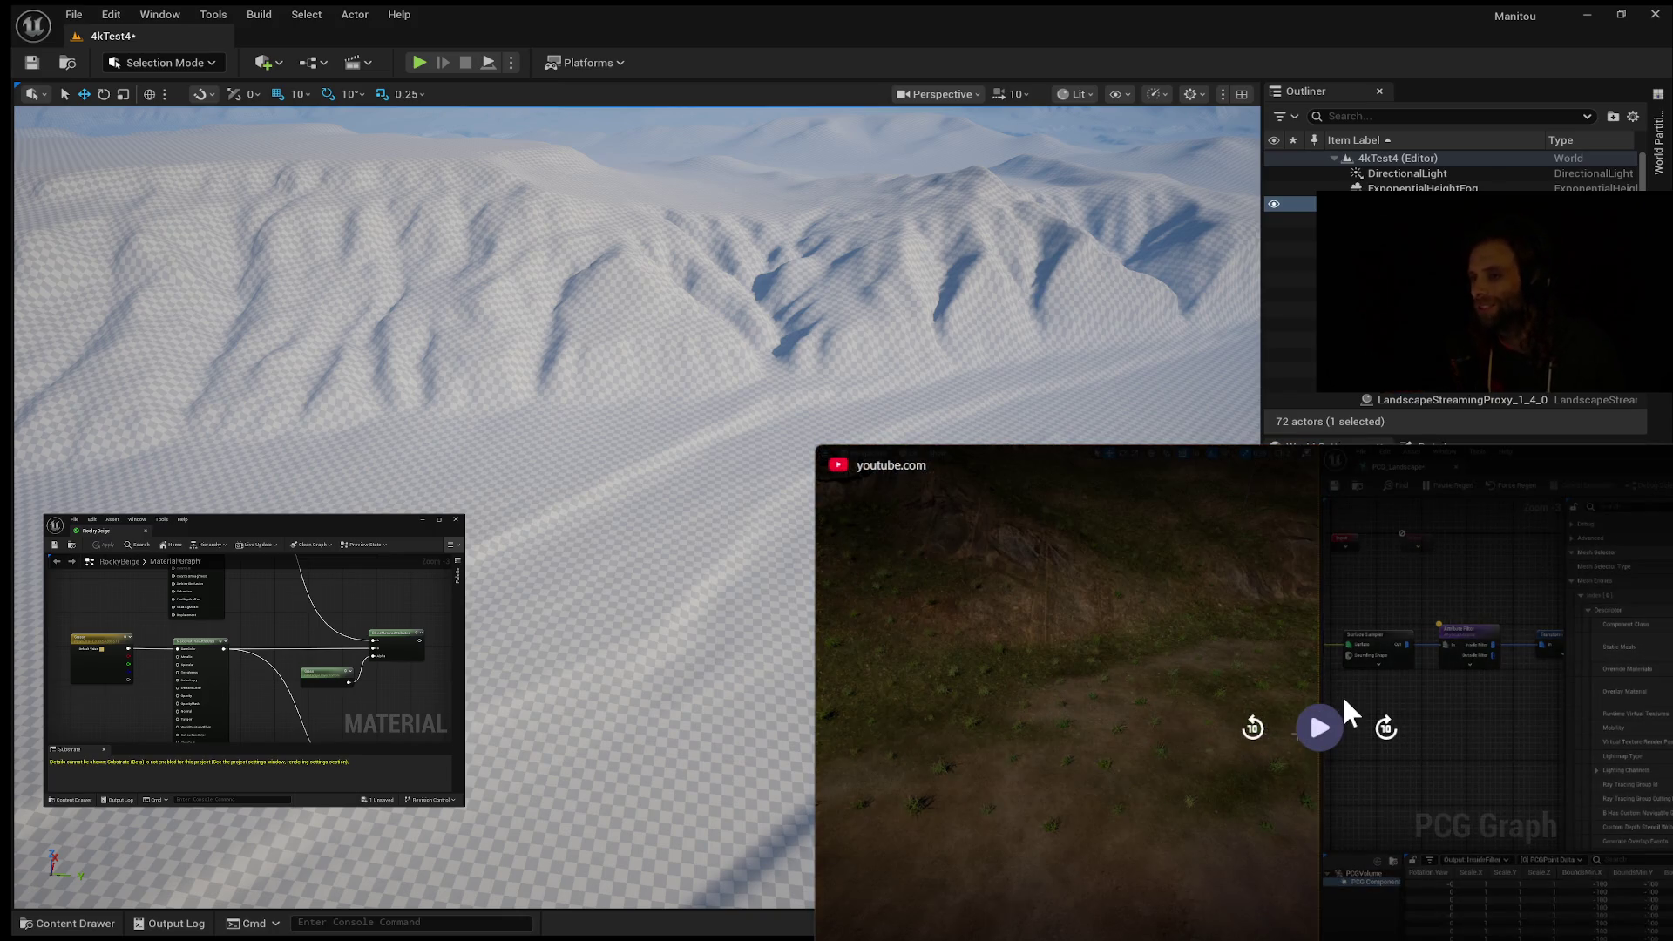
{"action": "left_click", "coordinate": [1298, 730]}
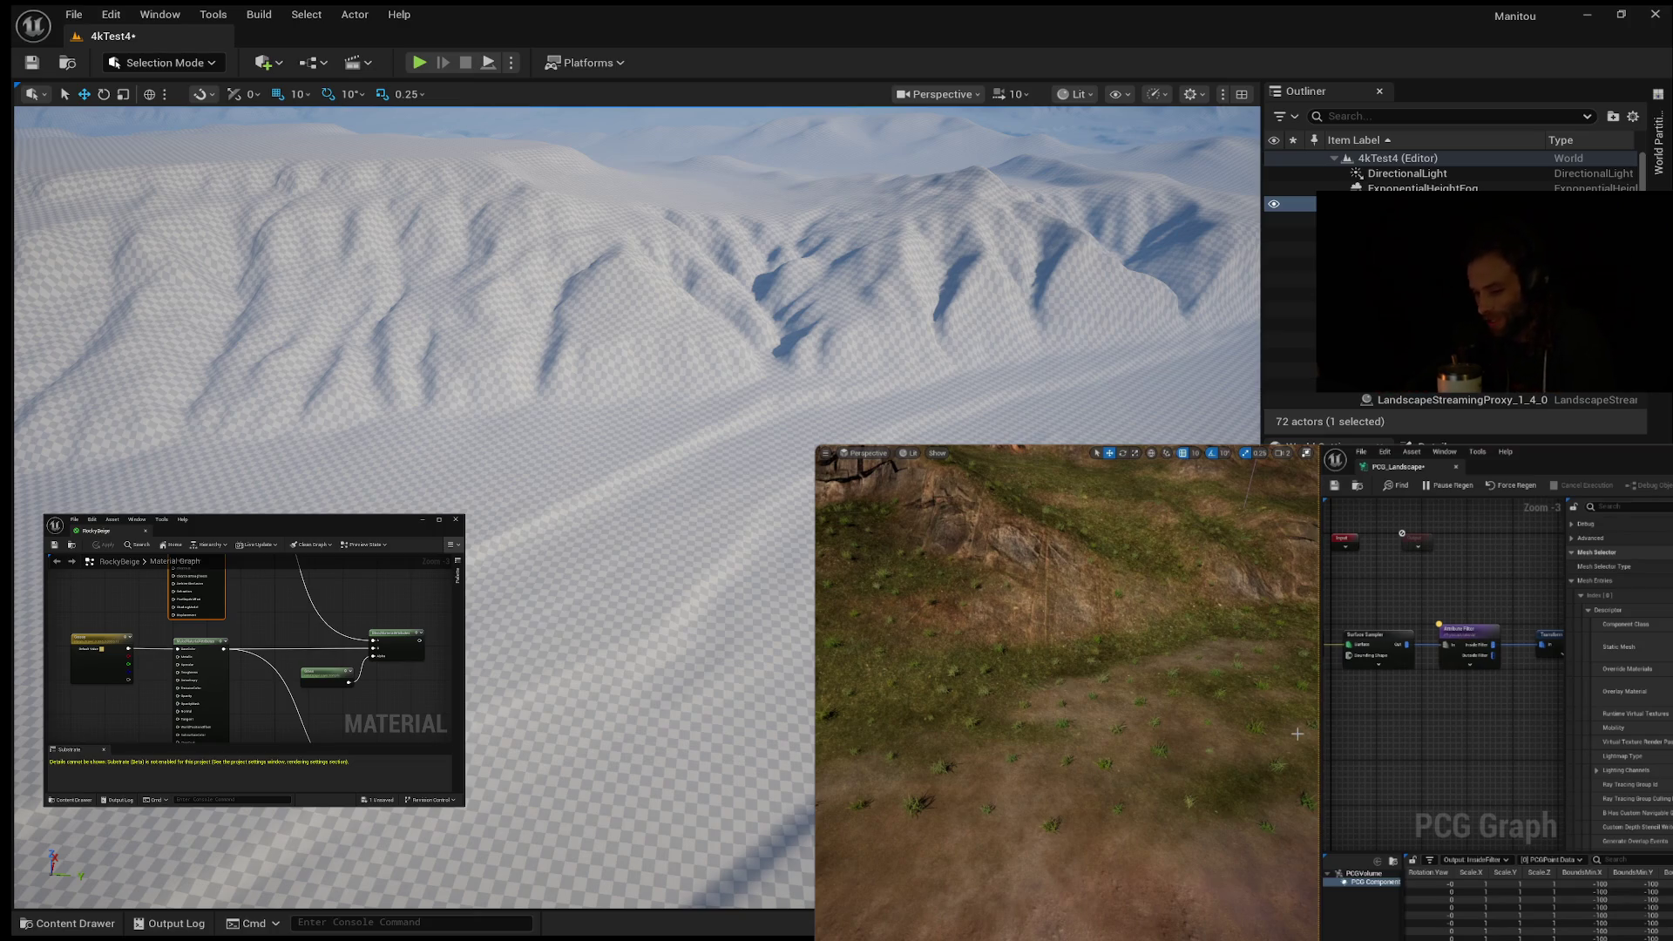
{"action": "mouse_move", "coordinate": [1319, 728]}
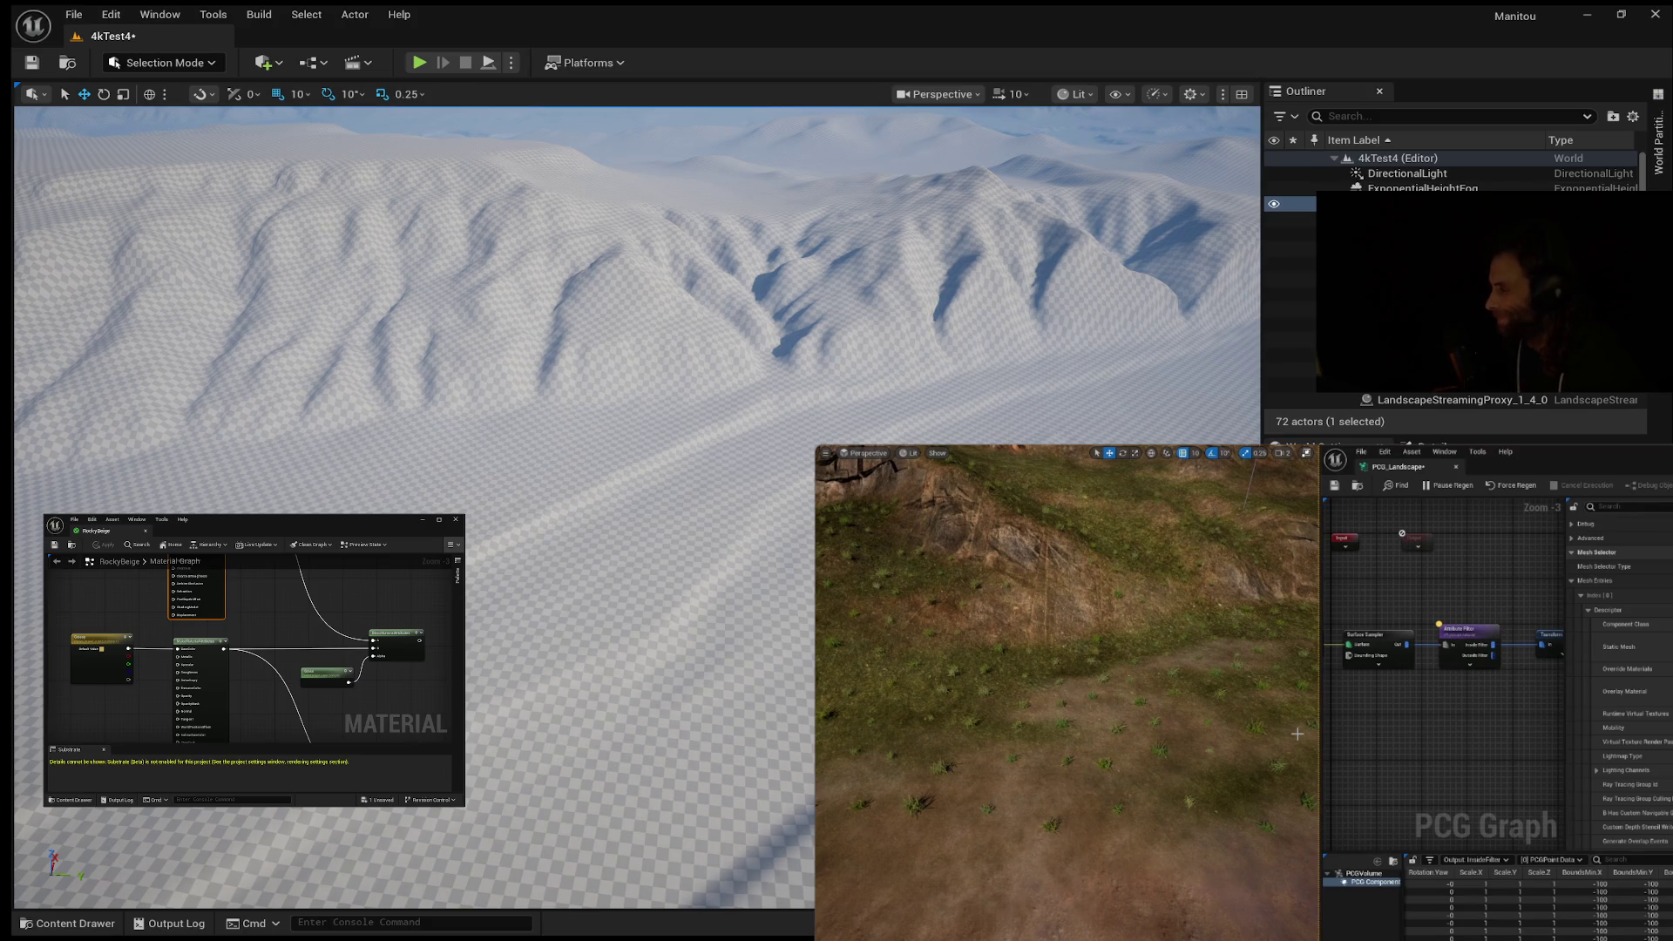
Step: Play the PCG foliage reference video on, then stop it on a grassy slope
{"action": "left_click", "coordinate": [1316, 730]}
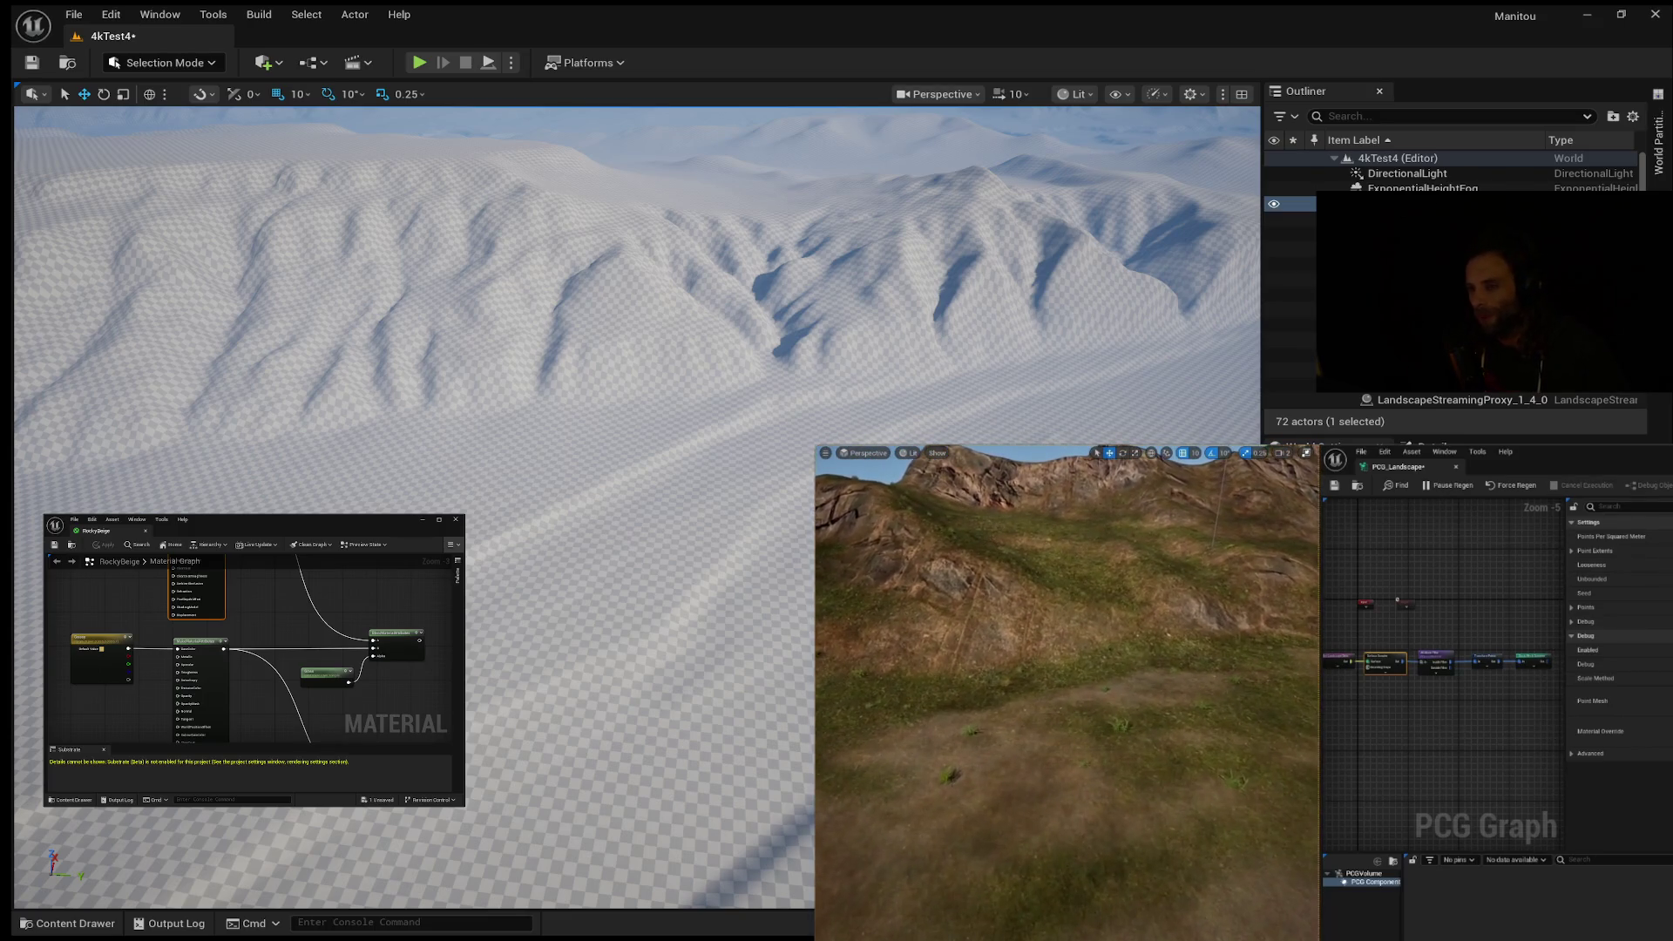
{"action": "left_click", "coordinate": [1308, 703]}
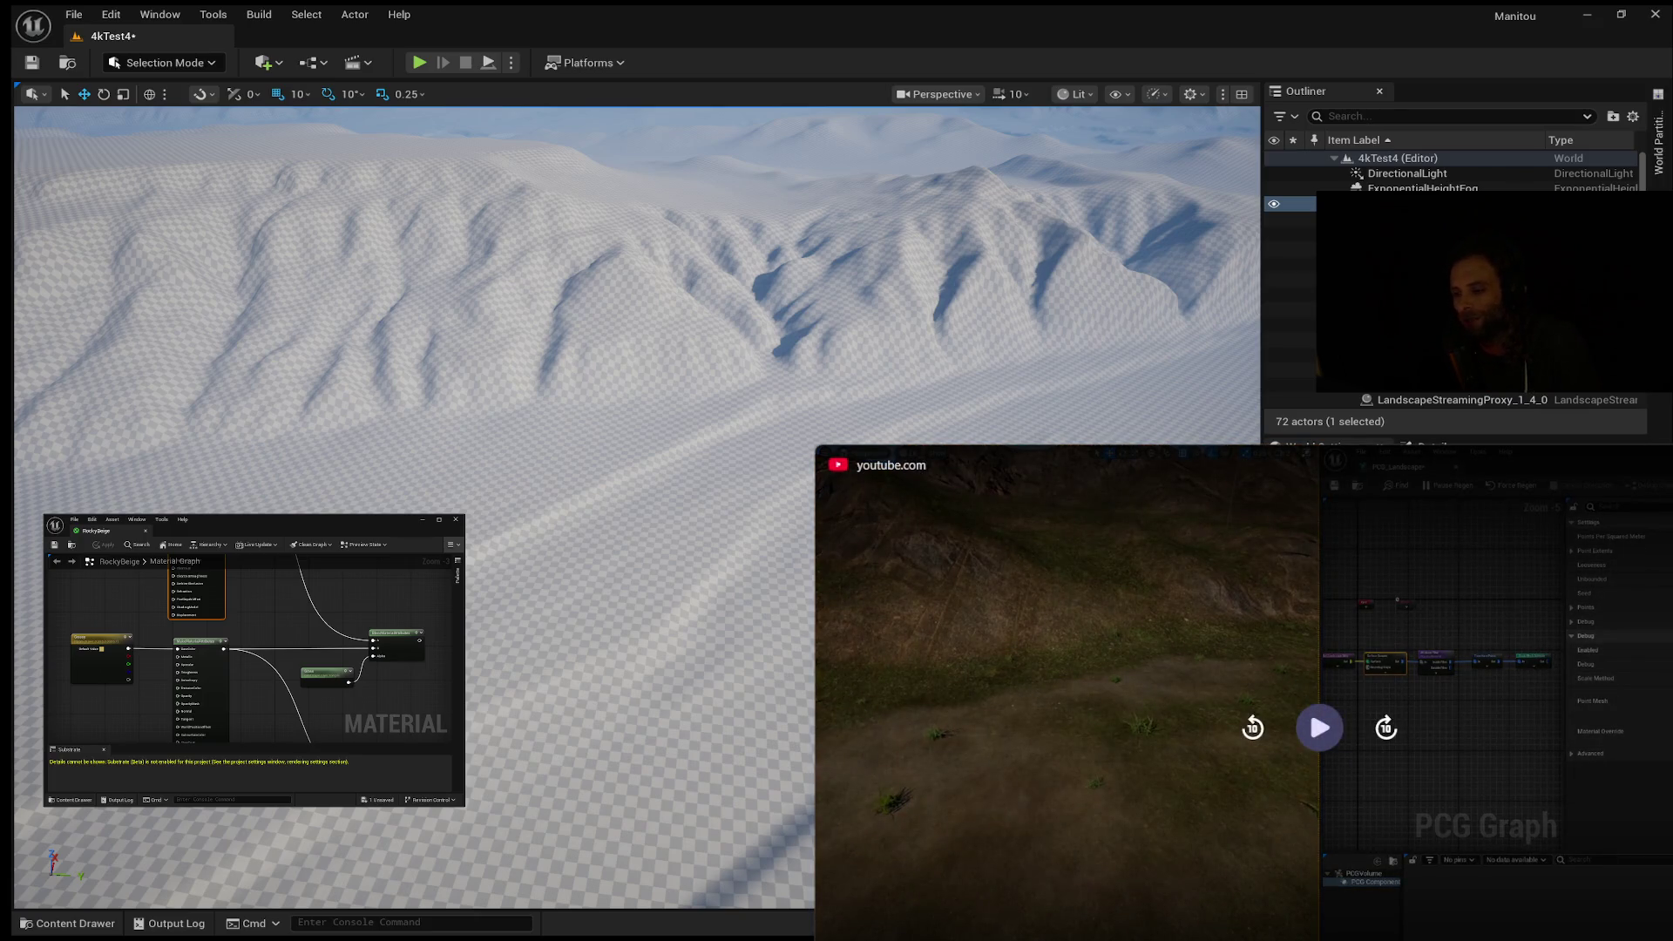
{"action": "left_click", "coordinate": [1308, 703]}
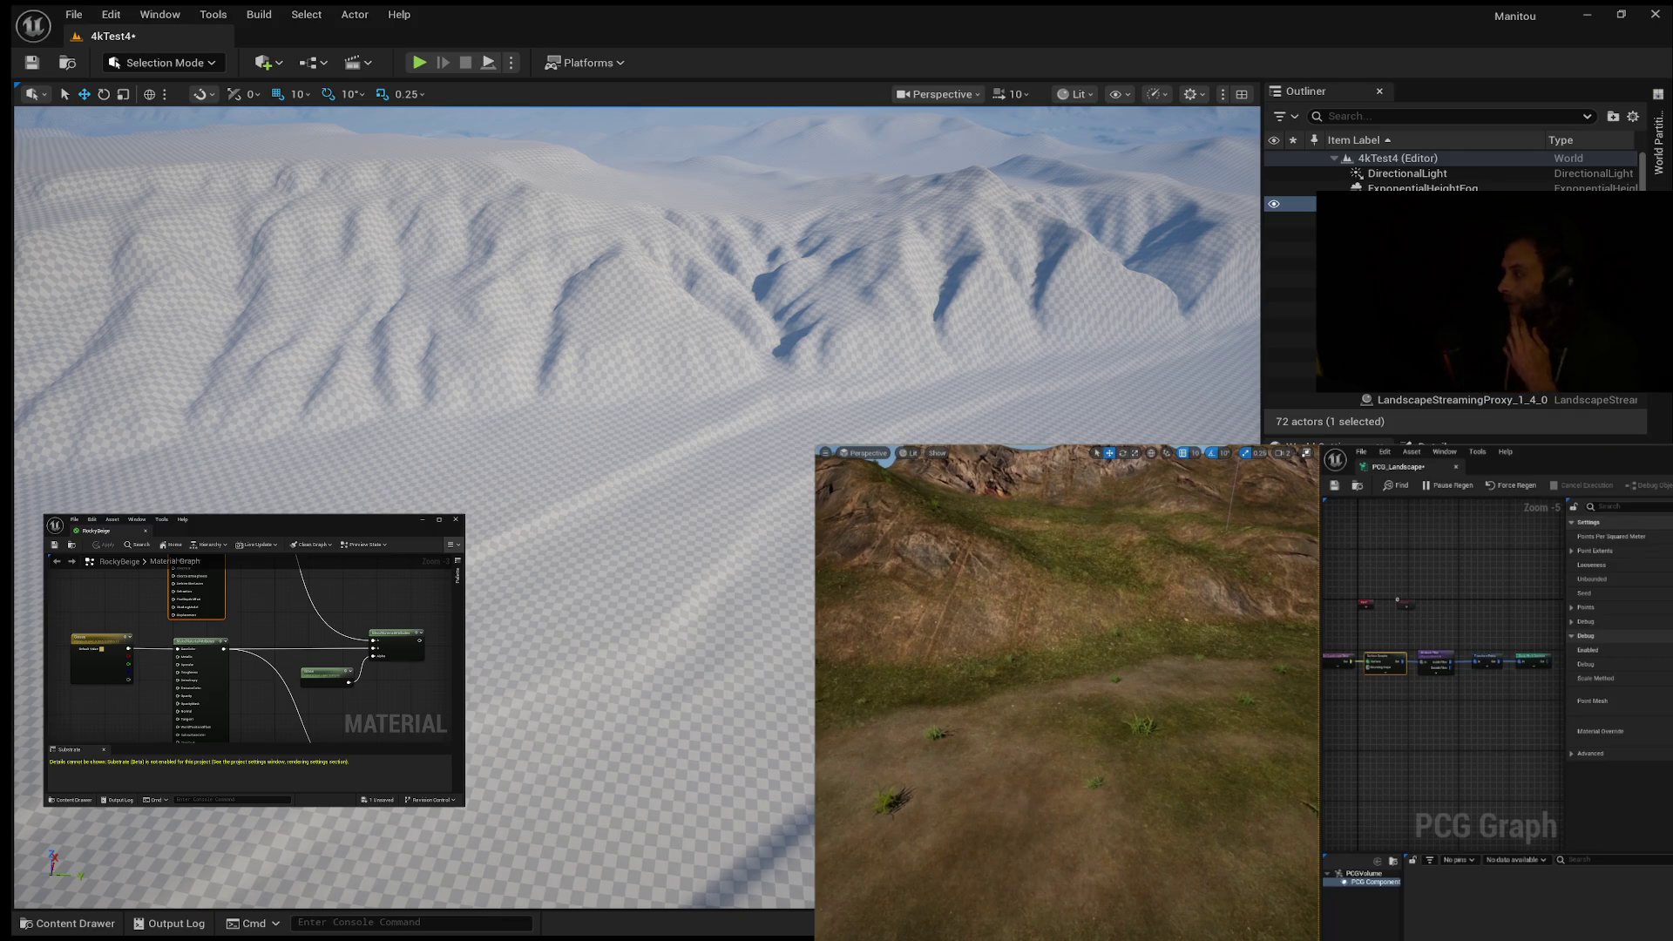
Step: Play the PCG tutorial through to its Create Points Grid and Transform Points nodes
{"action": "mouse_move", "coordinate": [1309, 703]}
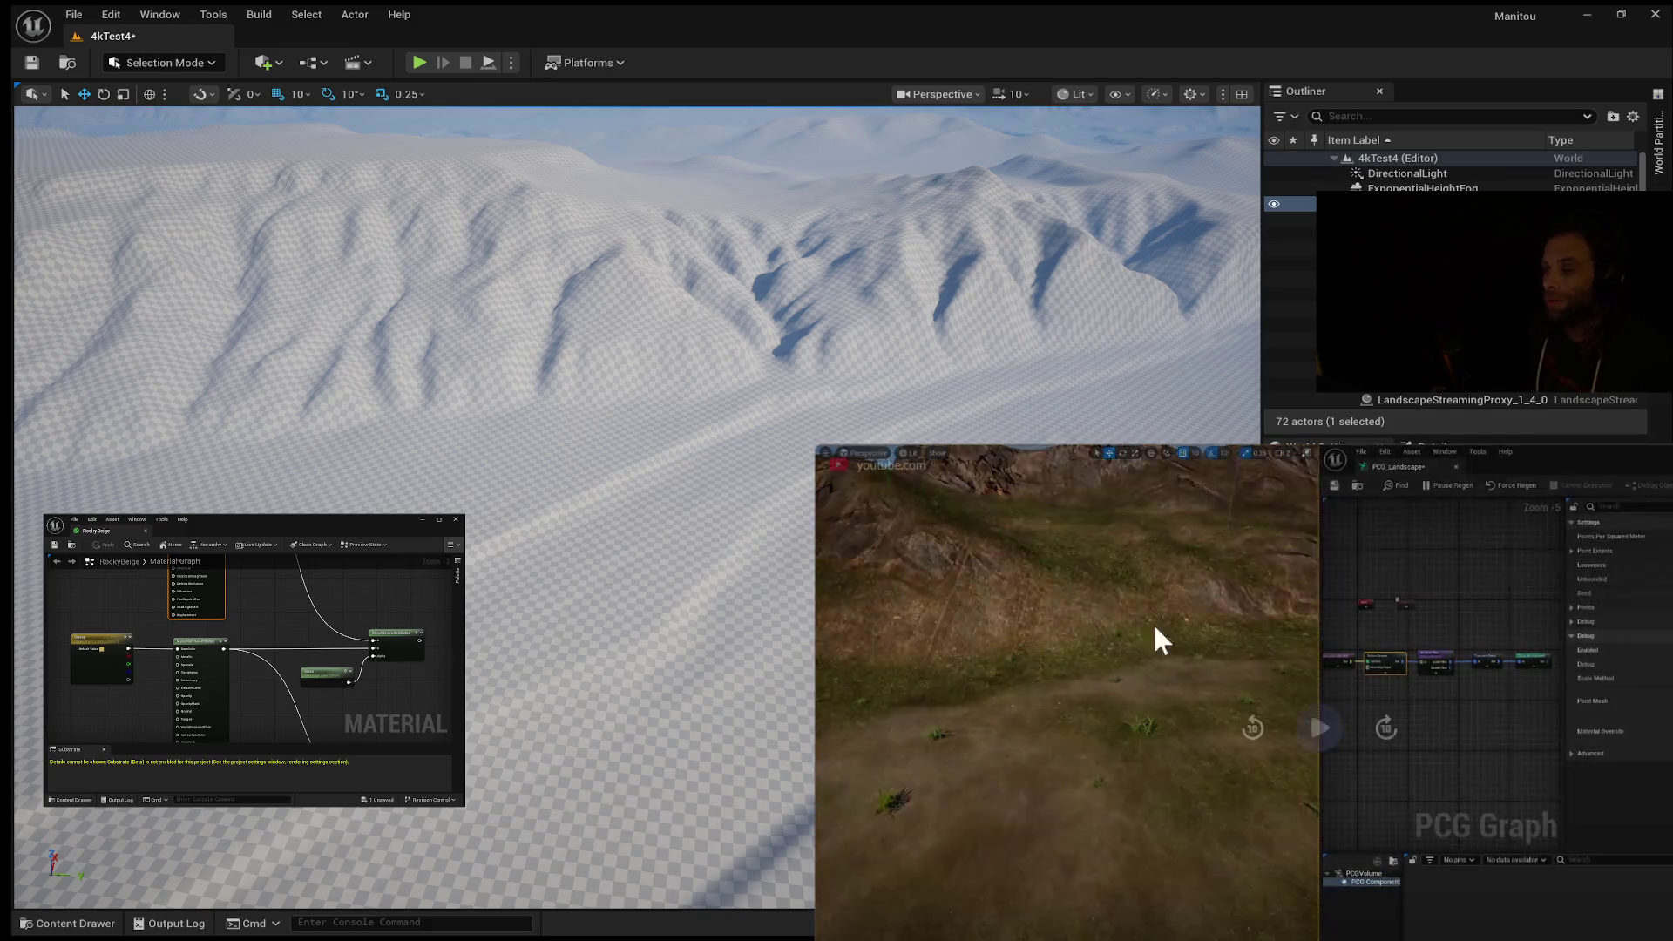
{"action": "left_click", "coordinate": [1320, 728]}
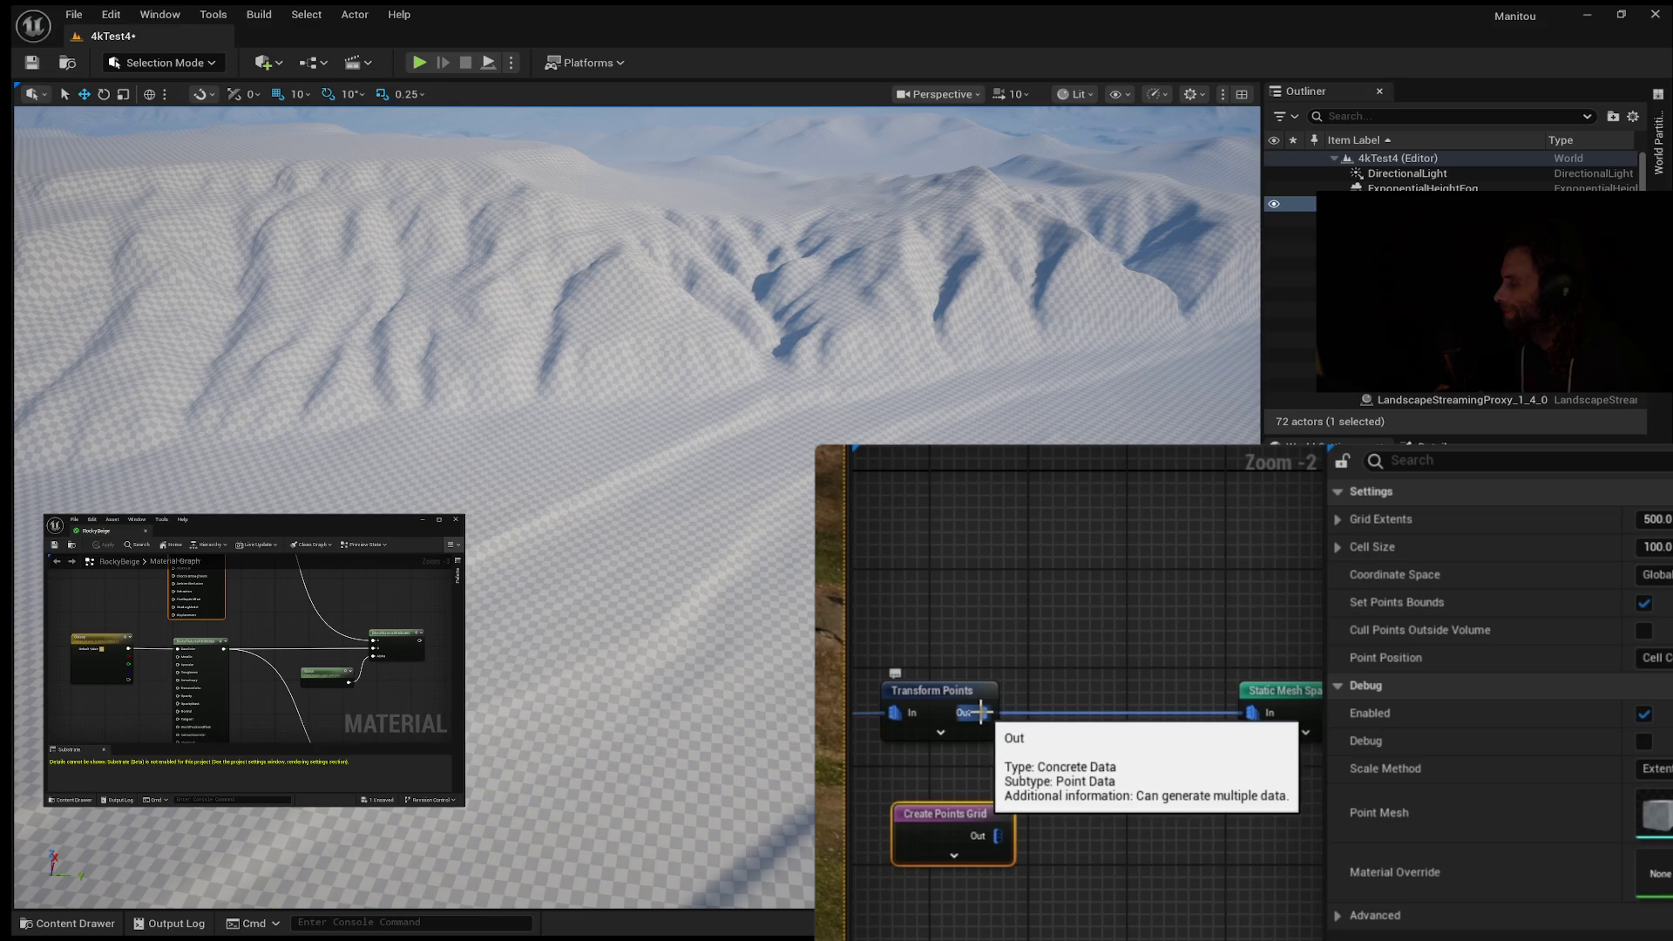
Step: Briefly pause the PCG tutorial, then resume it until Copy Points scatters grey rocks
{"action": "mouse_move", "coordinate": [1195, 791]}
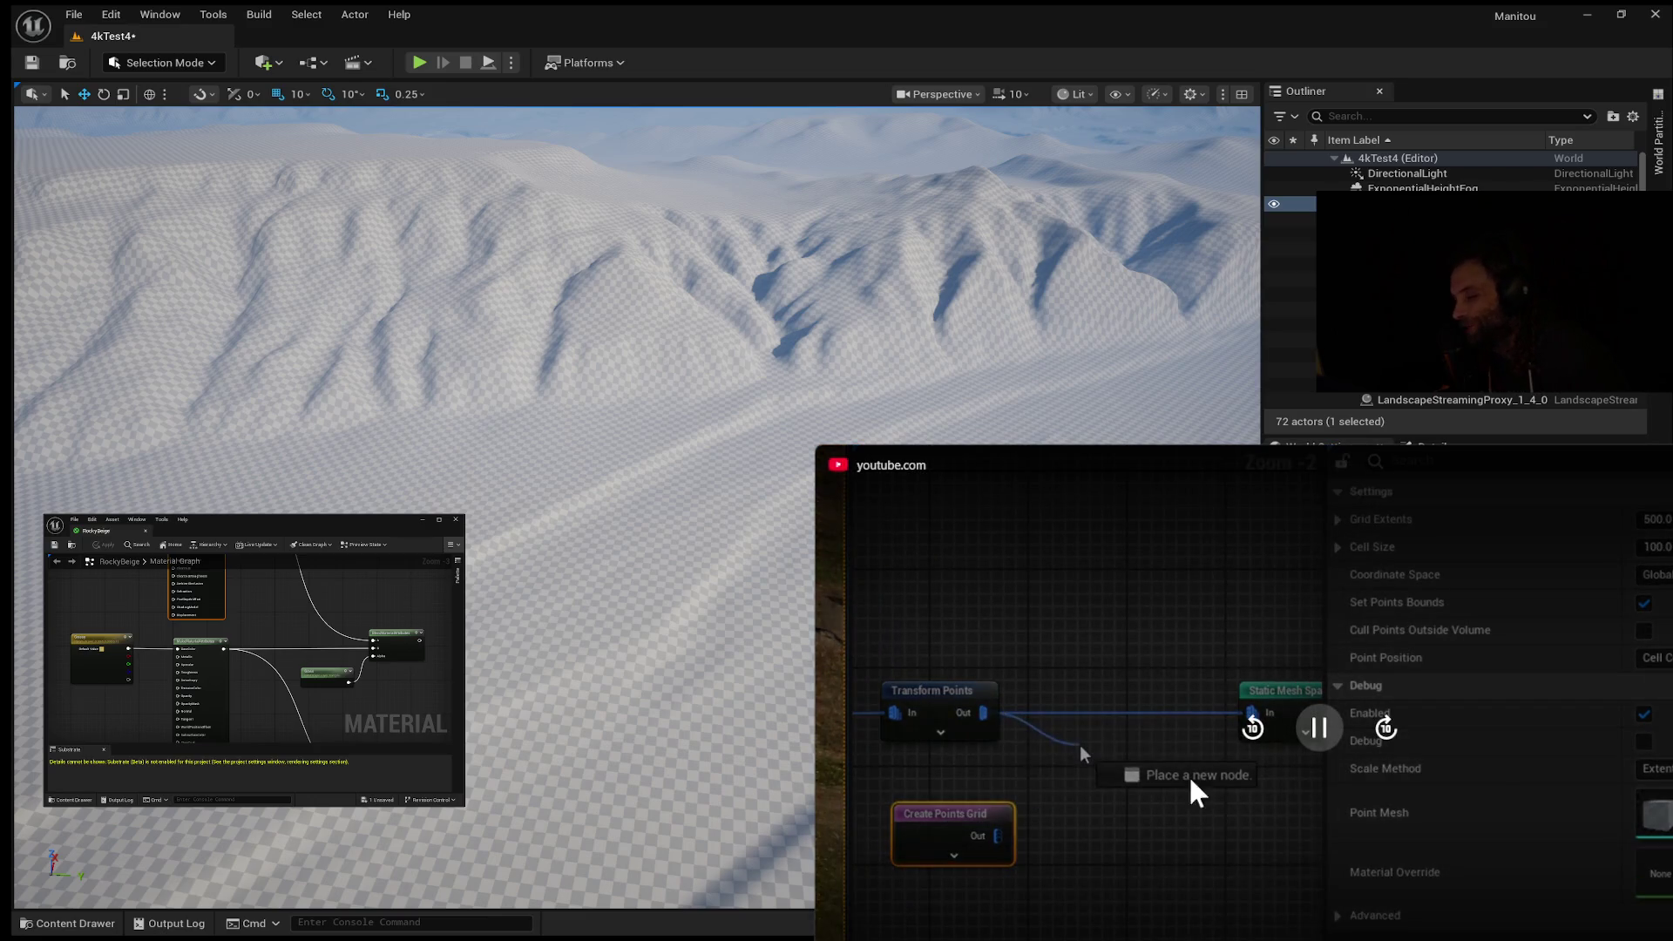
{"action": "left_click", "coordinate": [1306, 728]}
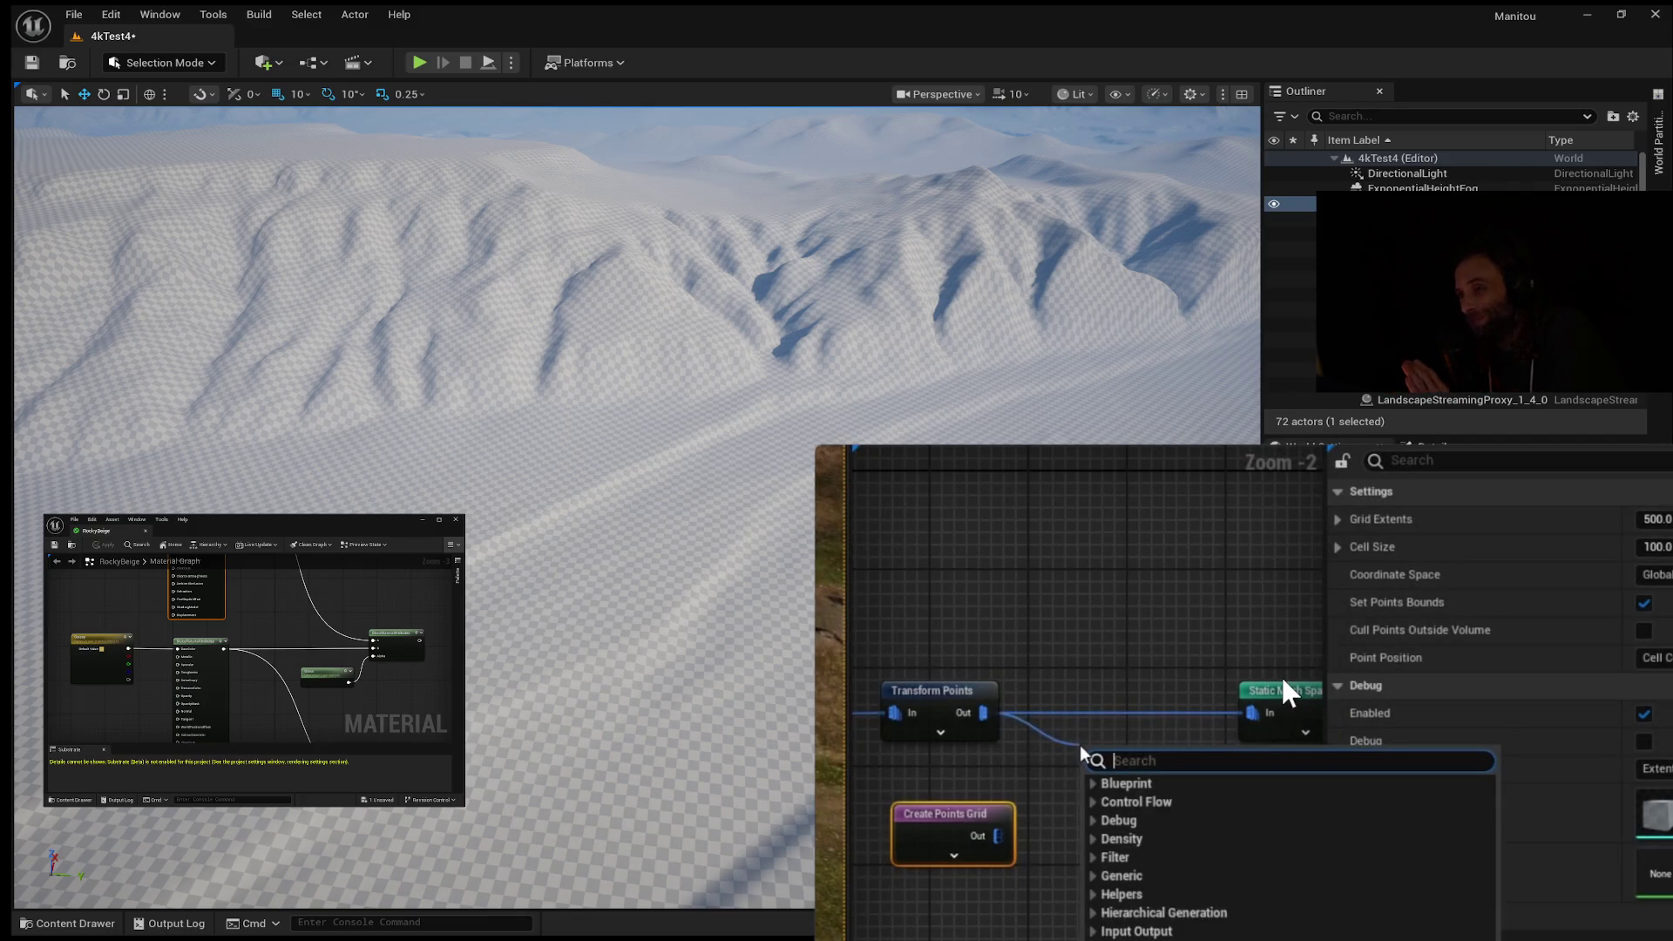
{"action": "mouse_move", "coordinate": [1275, 679]}
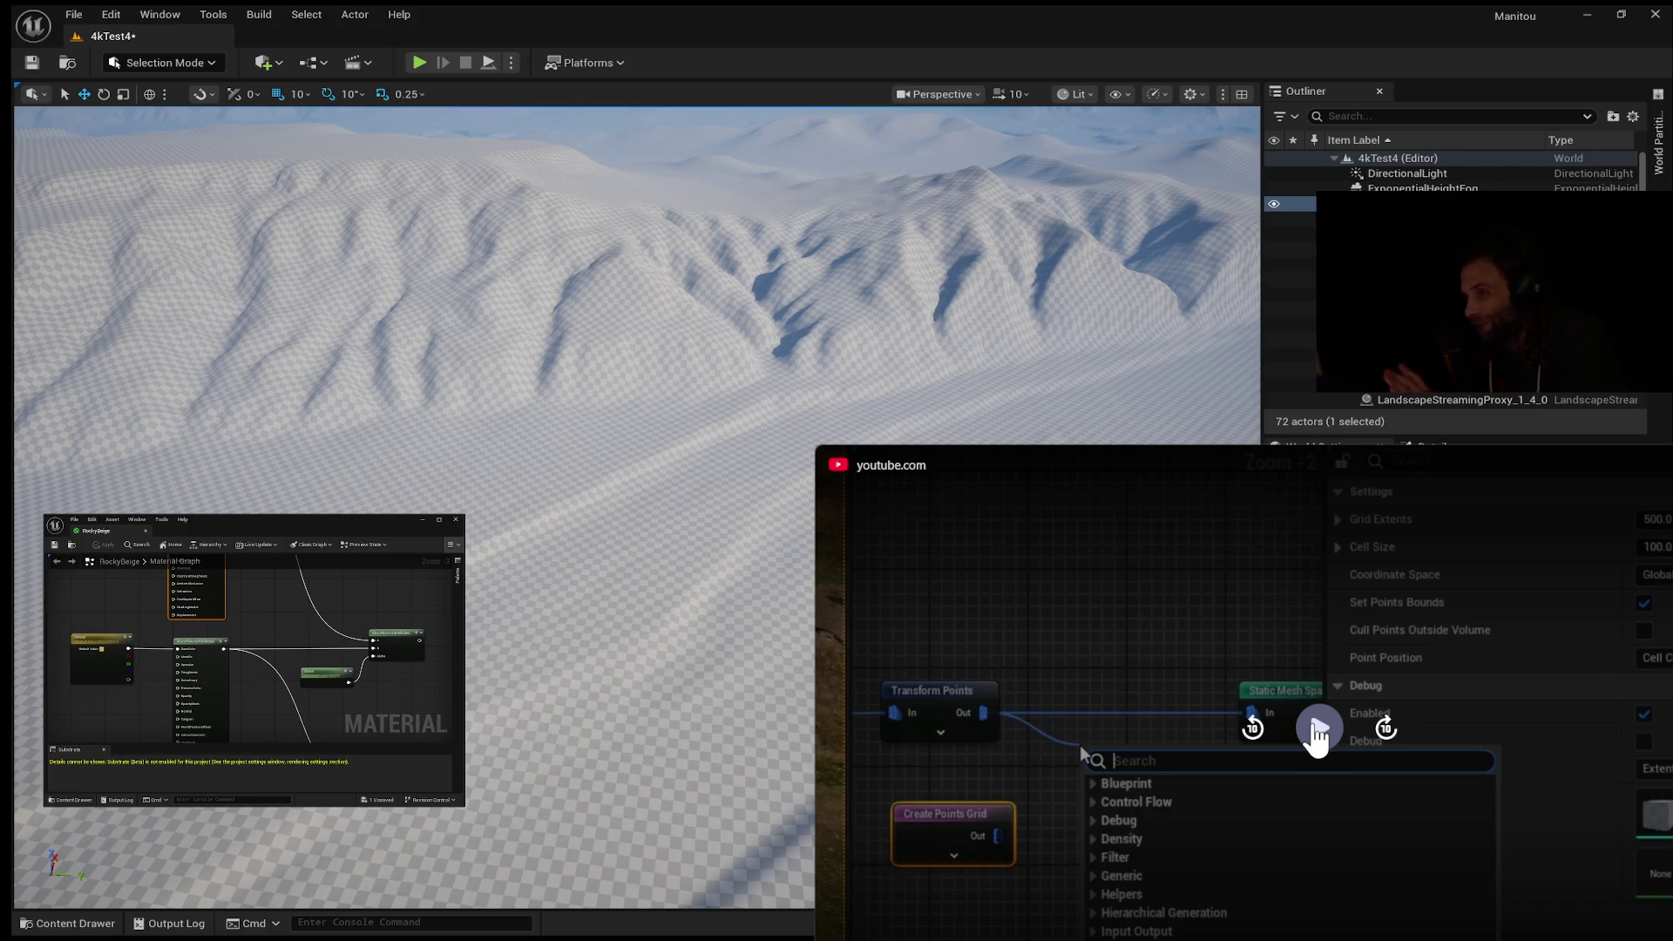
{"action": "left_click", "coordinate": [1313, 728]}
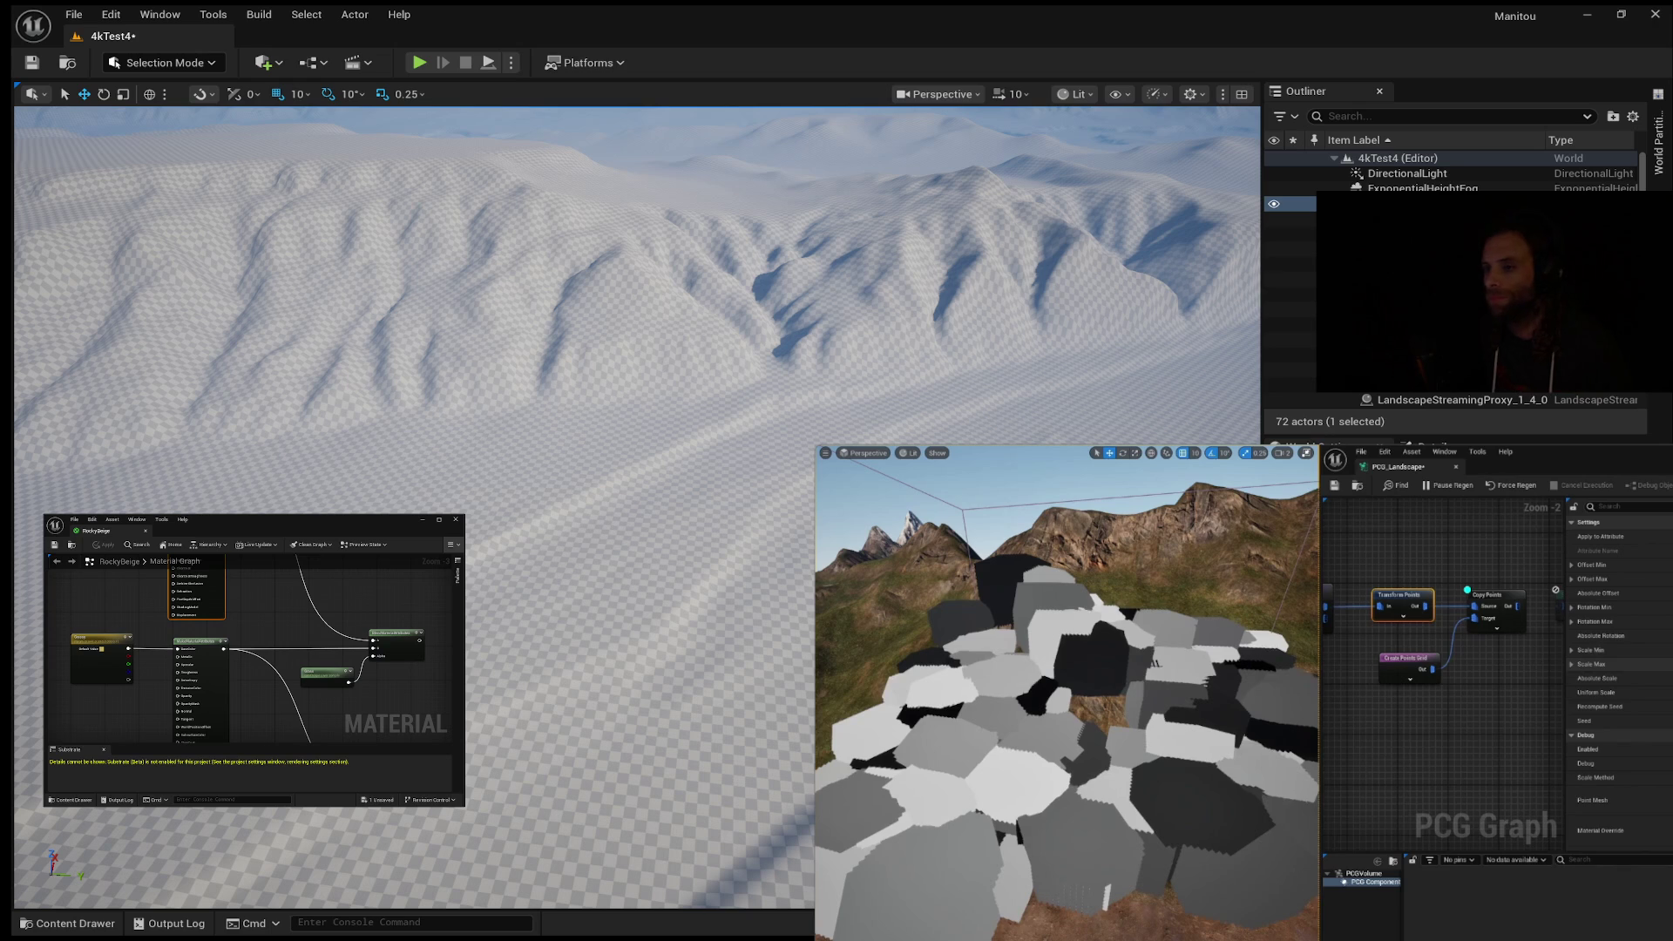
Step: Freeze the PCG tutorial on the boxy grey rocks spread across the slope
{"action": "mouse_move", "coordinate": [1319, 867]}
{"action": "left_click", "coordinate": [1319, 728]}
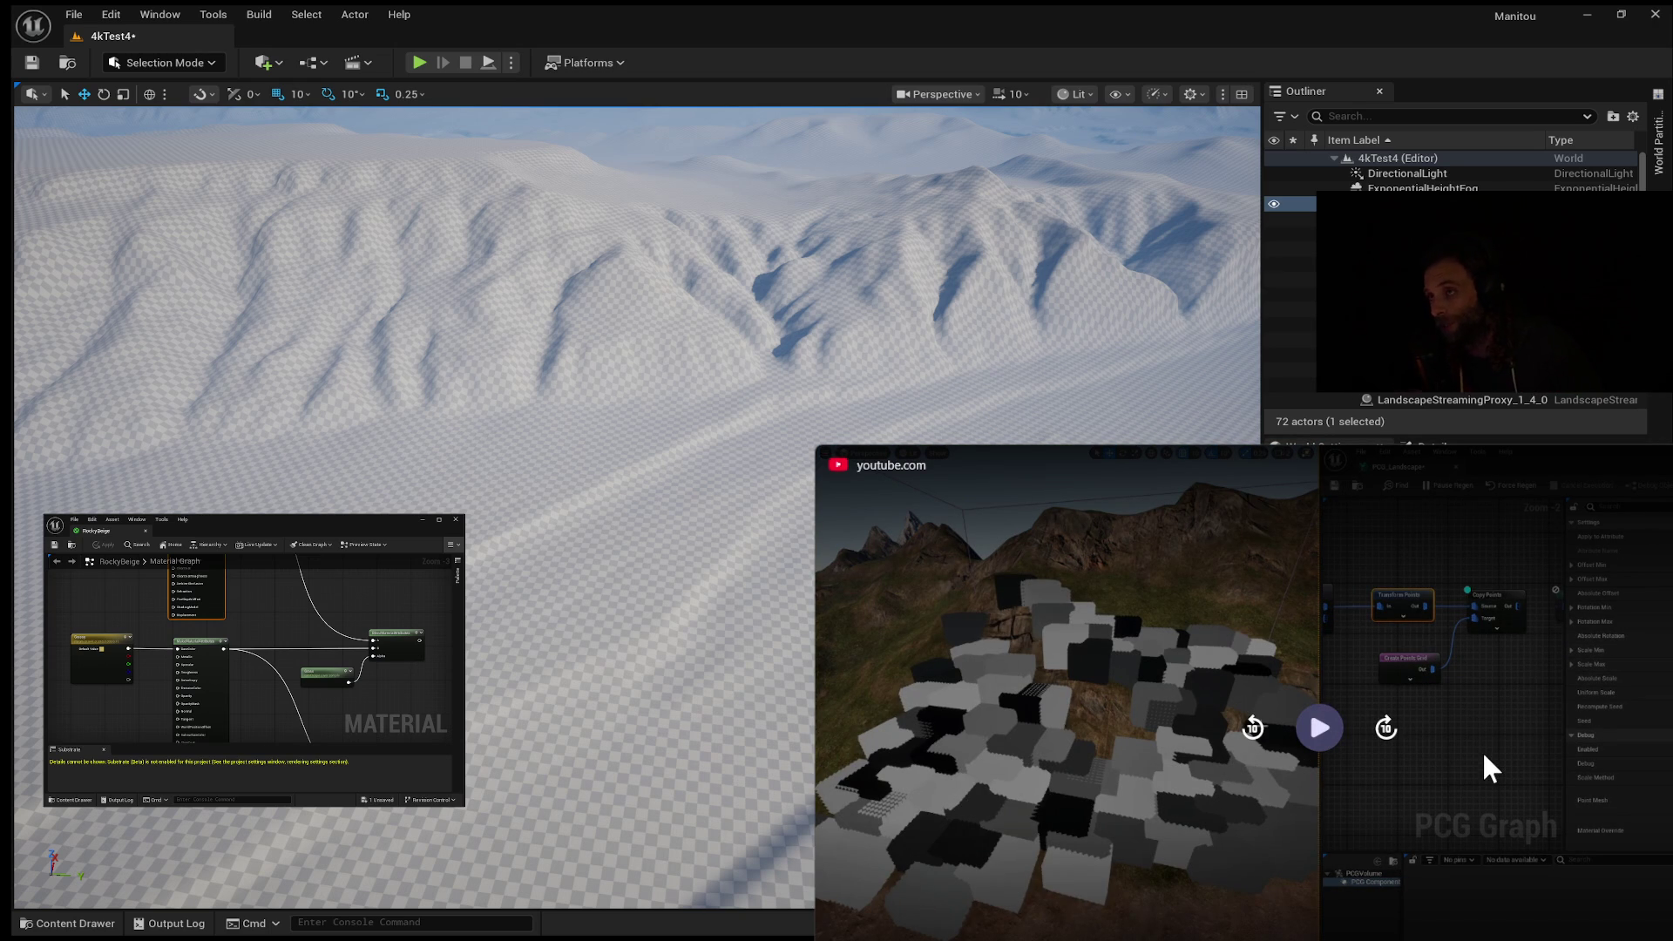
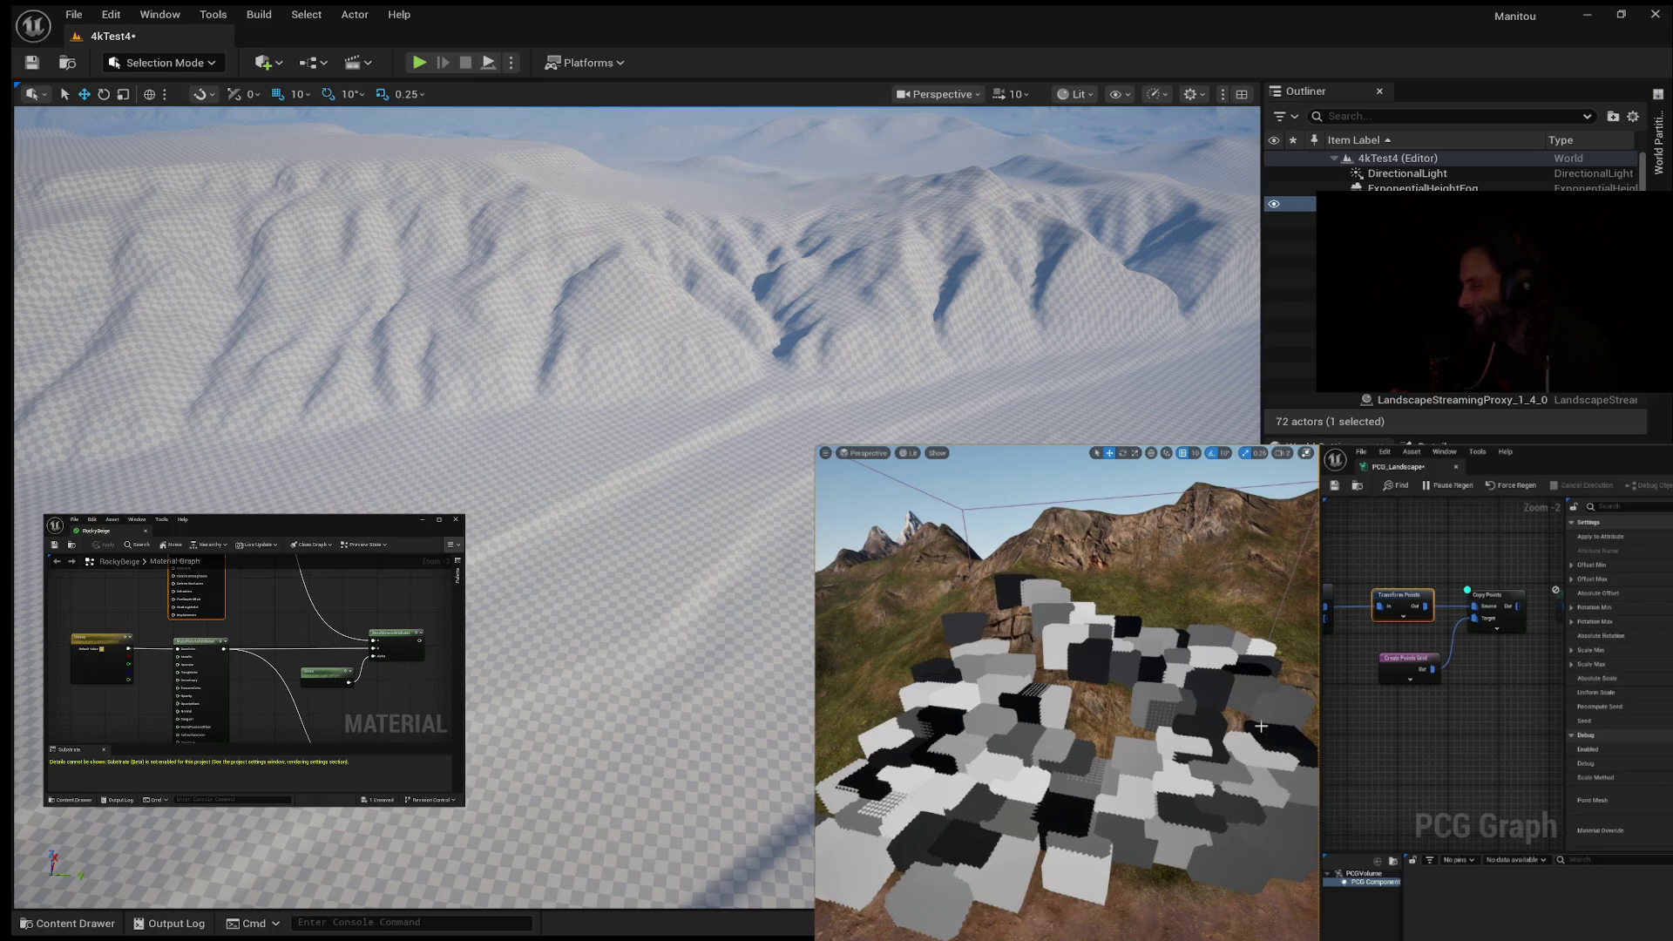
Step: Pause the tutorial on the grey-blocks shot, then resume it at the Copy Points scattering cubes
{"action": "mouse_move", "coordinate": [1309, 703]}
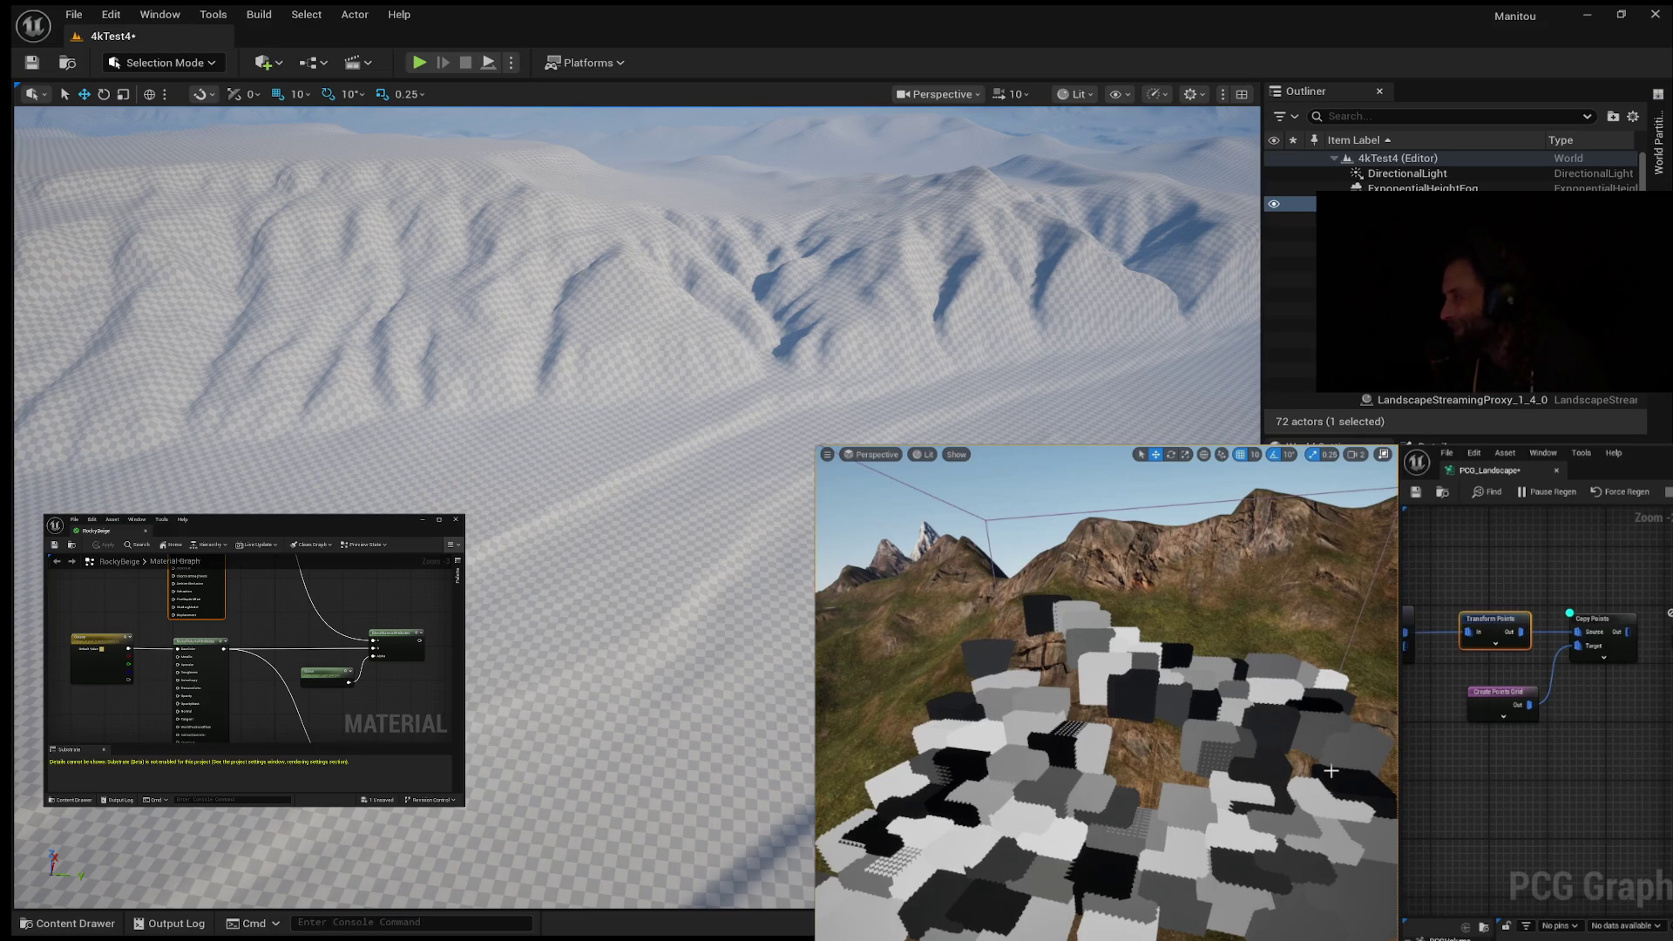
{"action": "mouse_move", "coordinate": [1330, 770]}
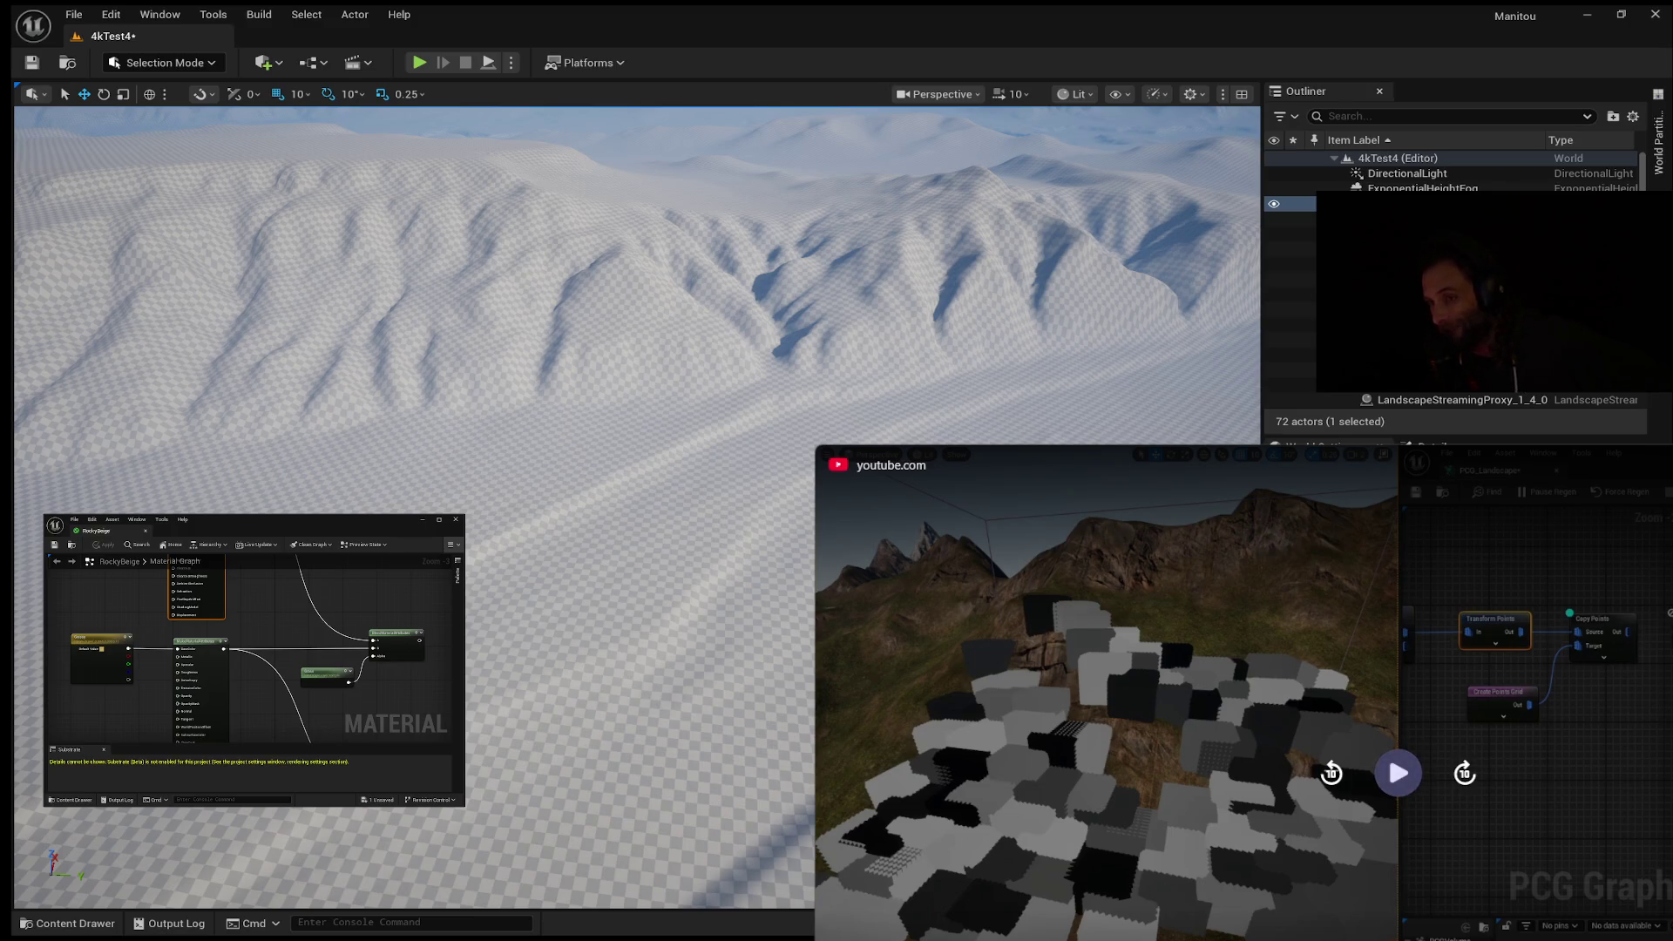
{"action": "left_click", "coordinate": [1394, 766]}
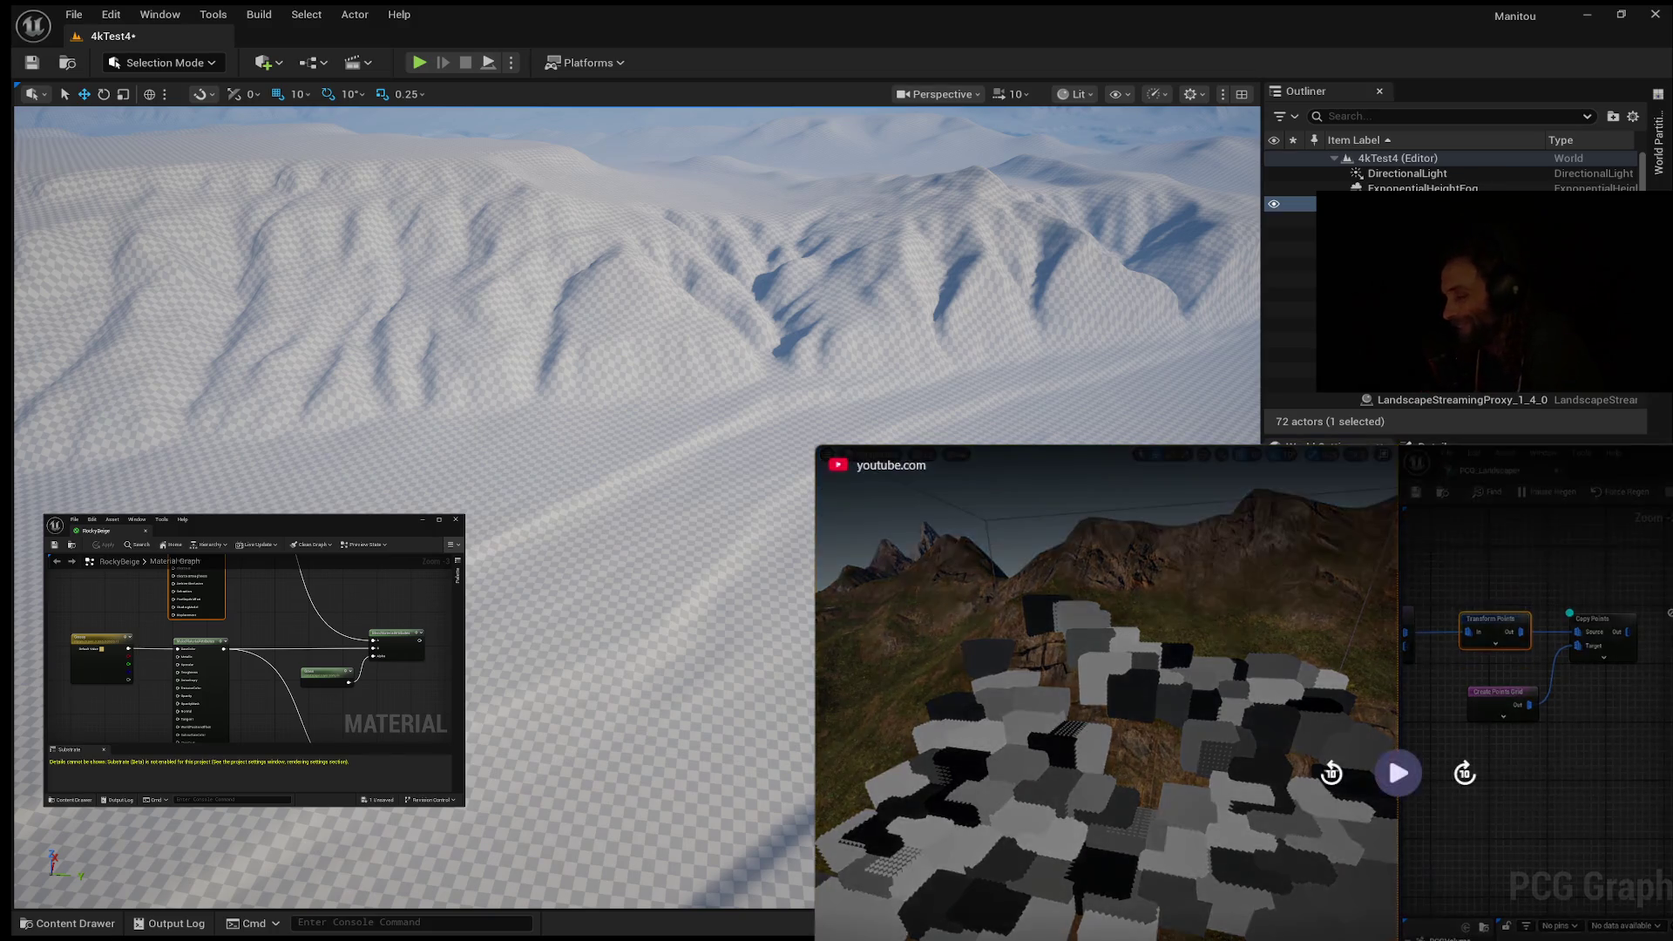
{"action": "left_click", "coordinate": [1394, 779]}
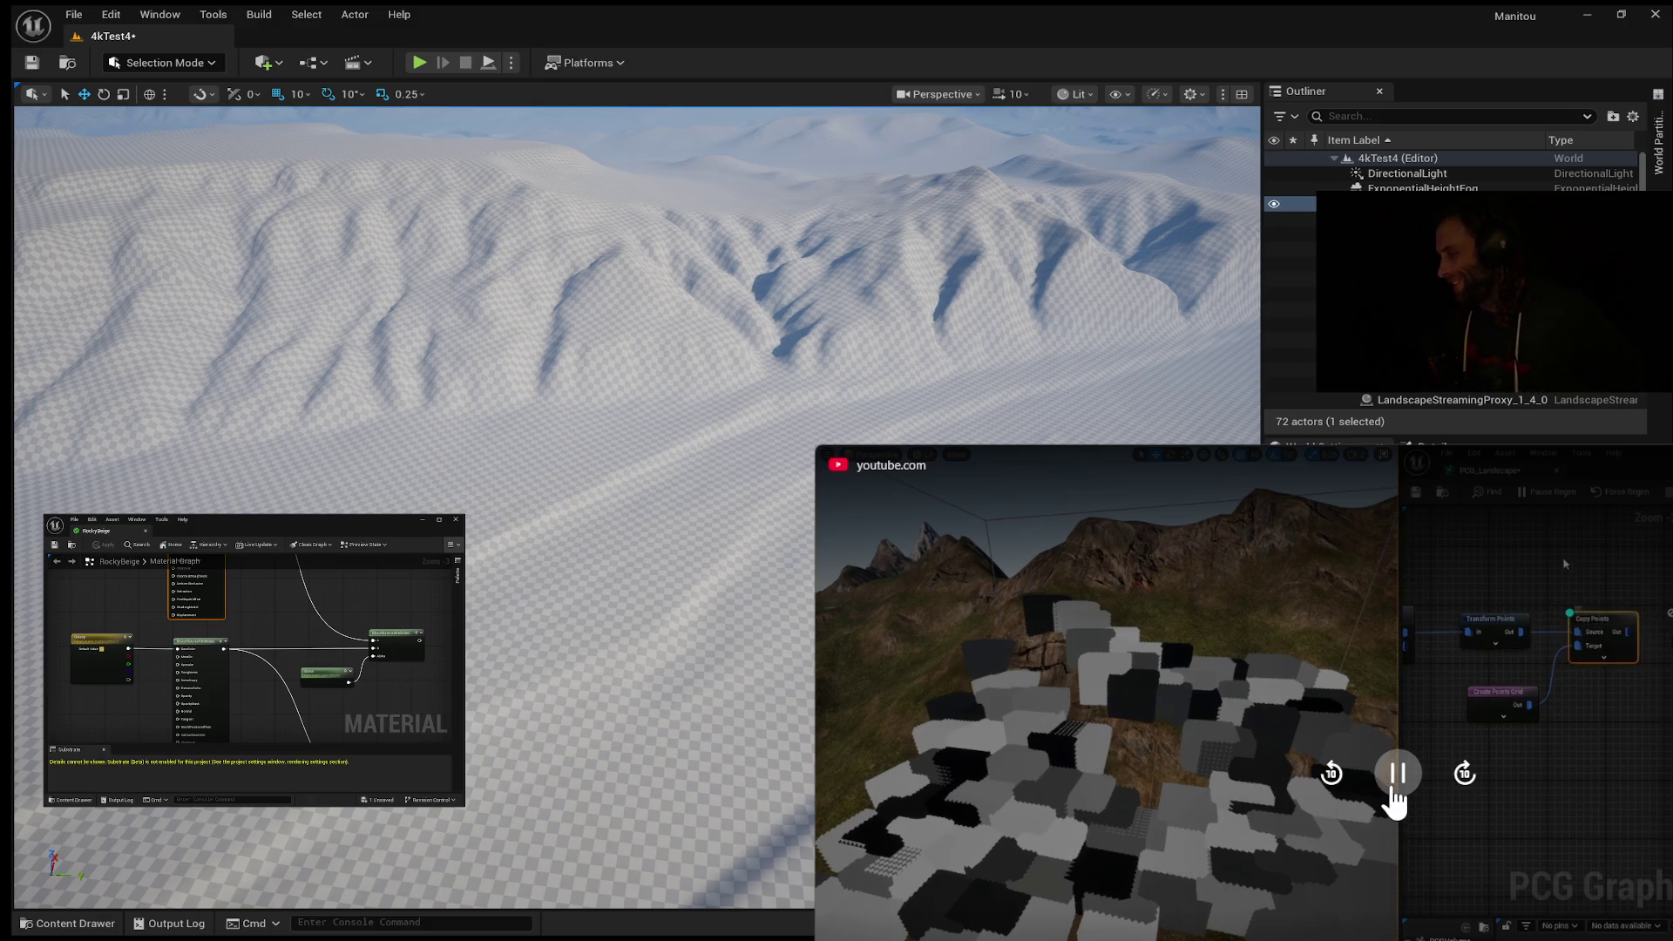
{"action": "left_click", "coordinate": [1394, 793]}
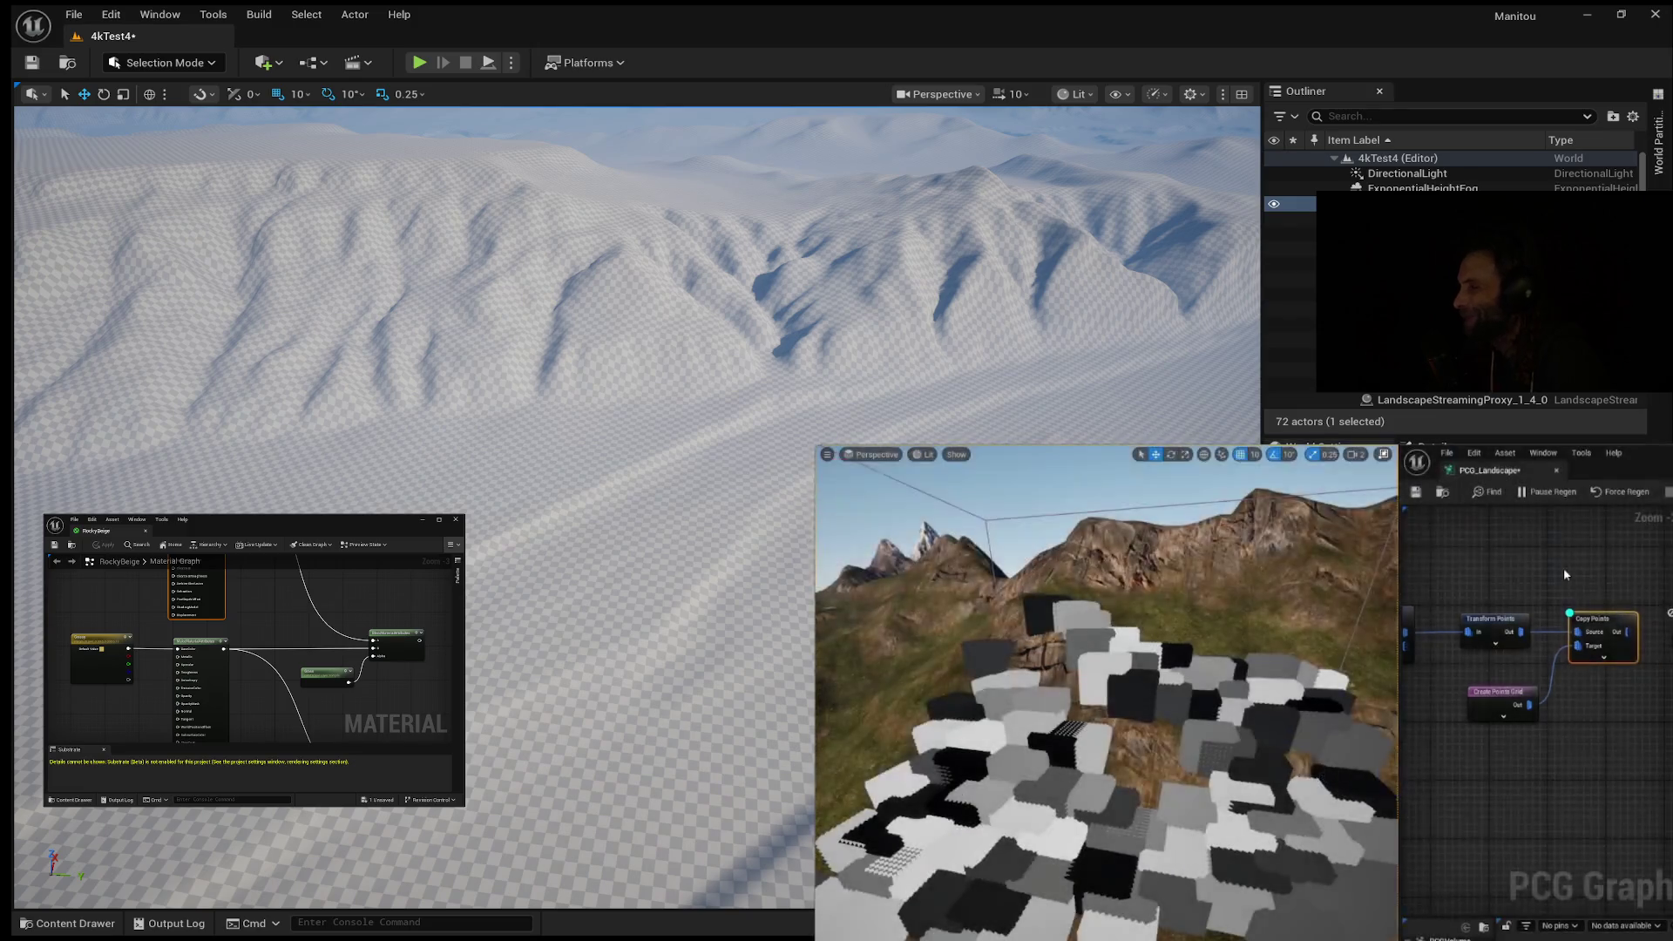
{"action": "left_click", "coordinate": [1399, 775]}
Step: Resume the tutorial and let it play up to the Projection node targeting landscape data
{"action": "left_click", "coordinate": [1400, 774]}
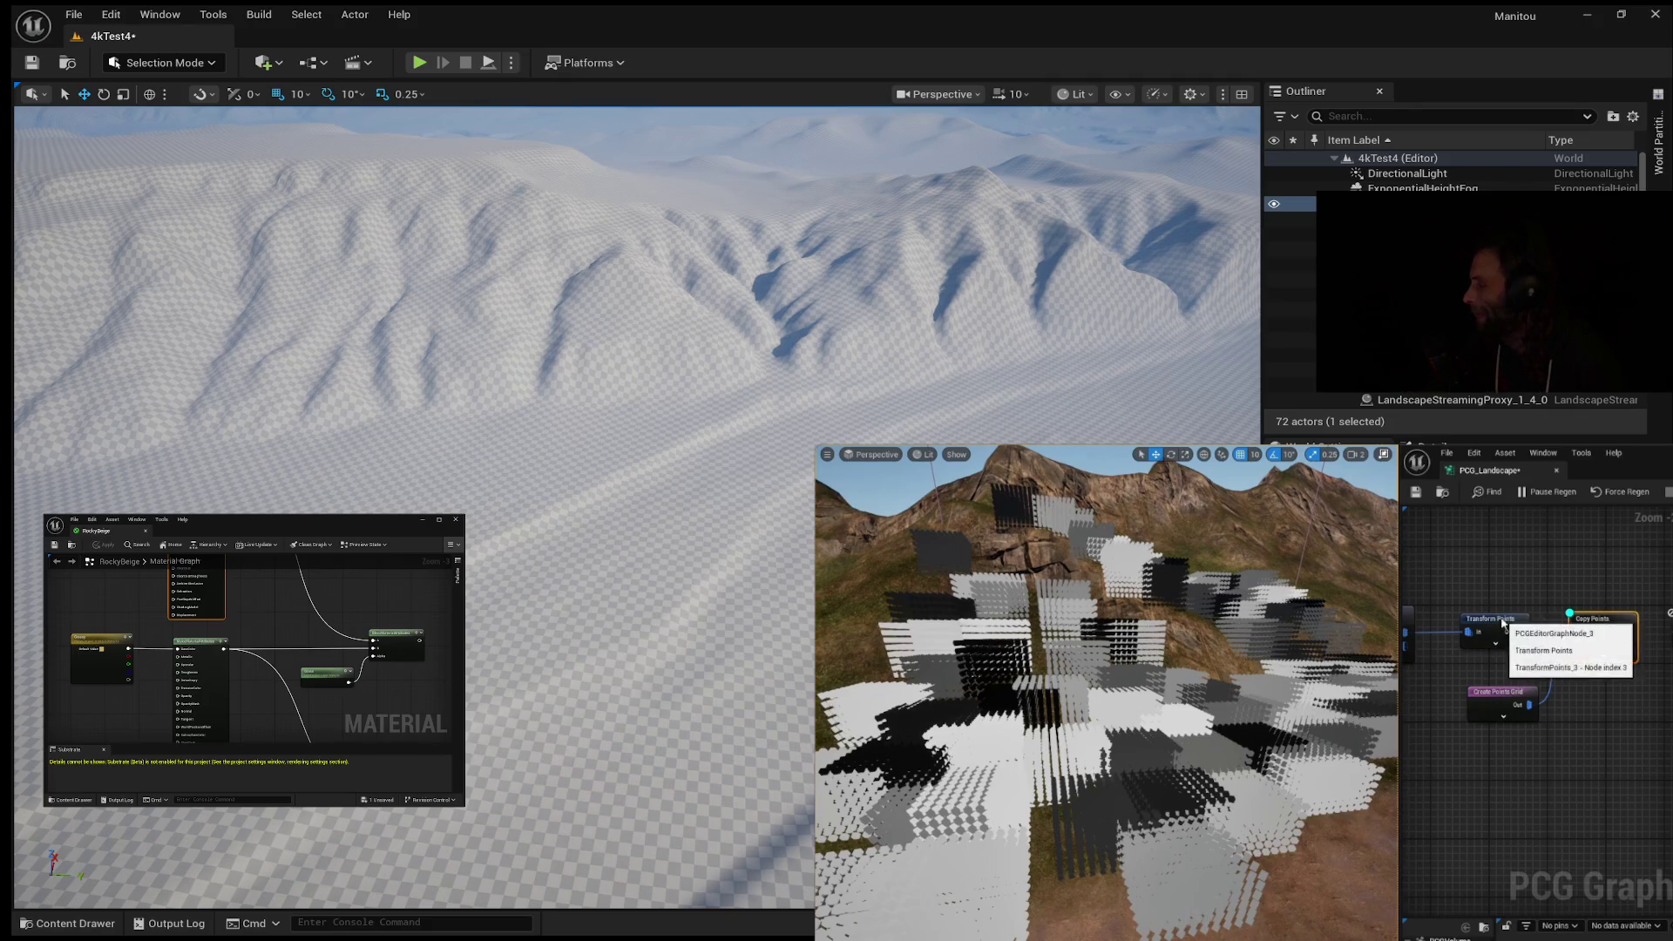
{"action": "left_click", "coordinate": [1502, 696]}
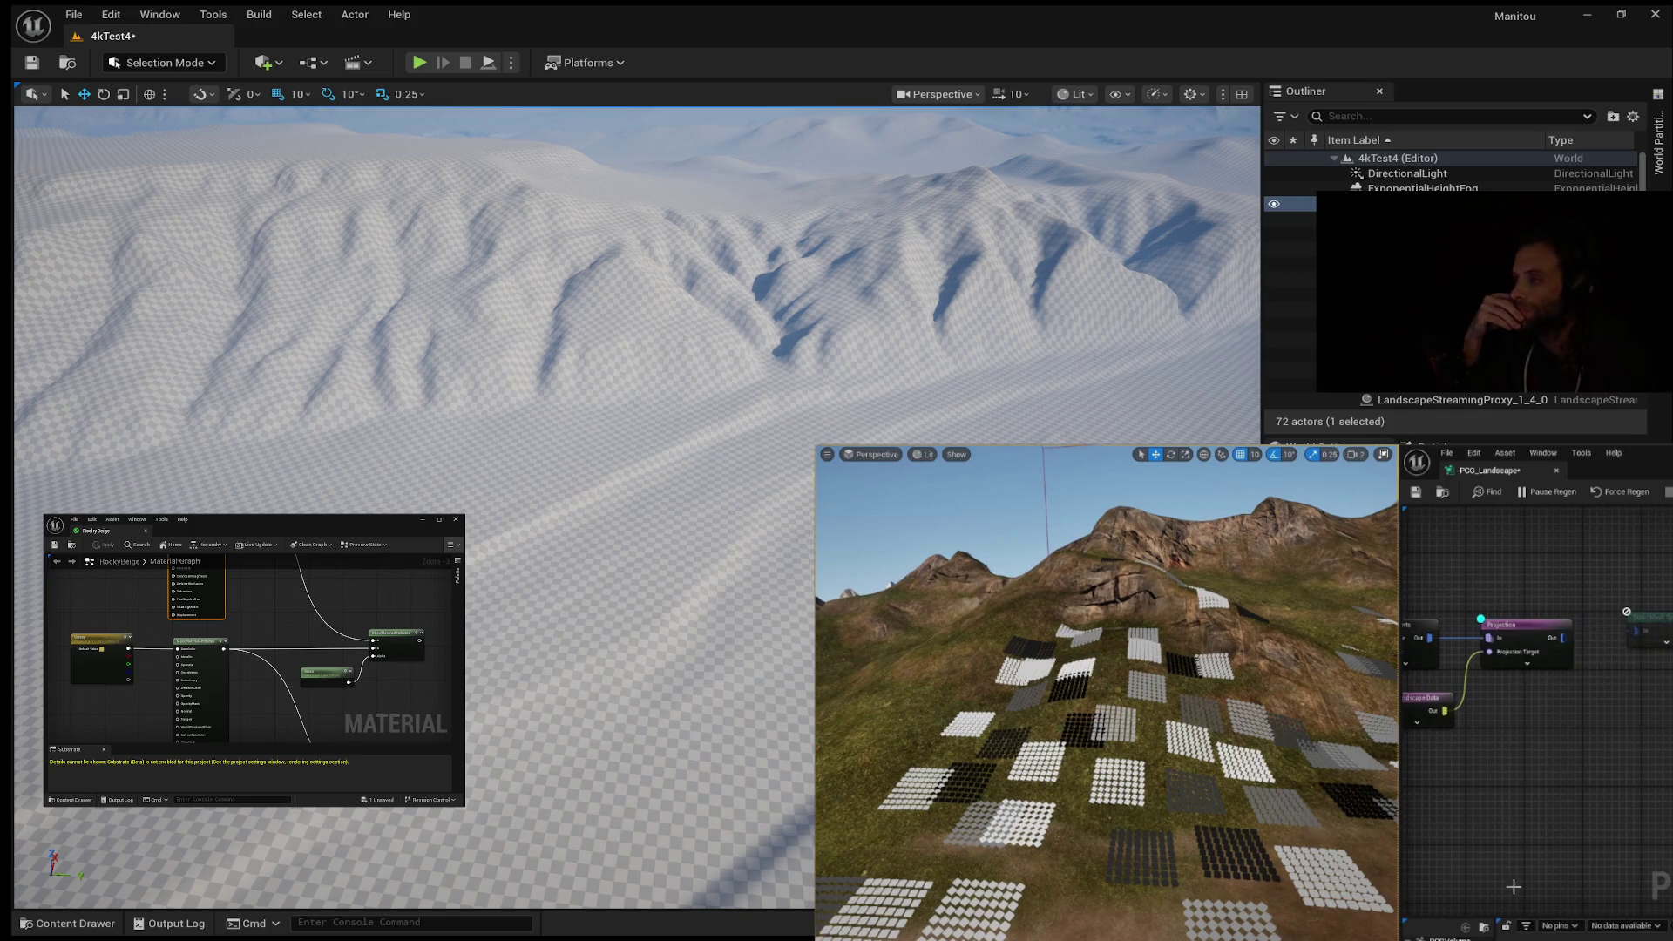
{"action": "left_click_drag", "start_coordinate": [1667, 621], "coordinate": [1663, 640]}
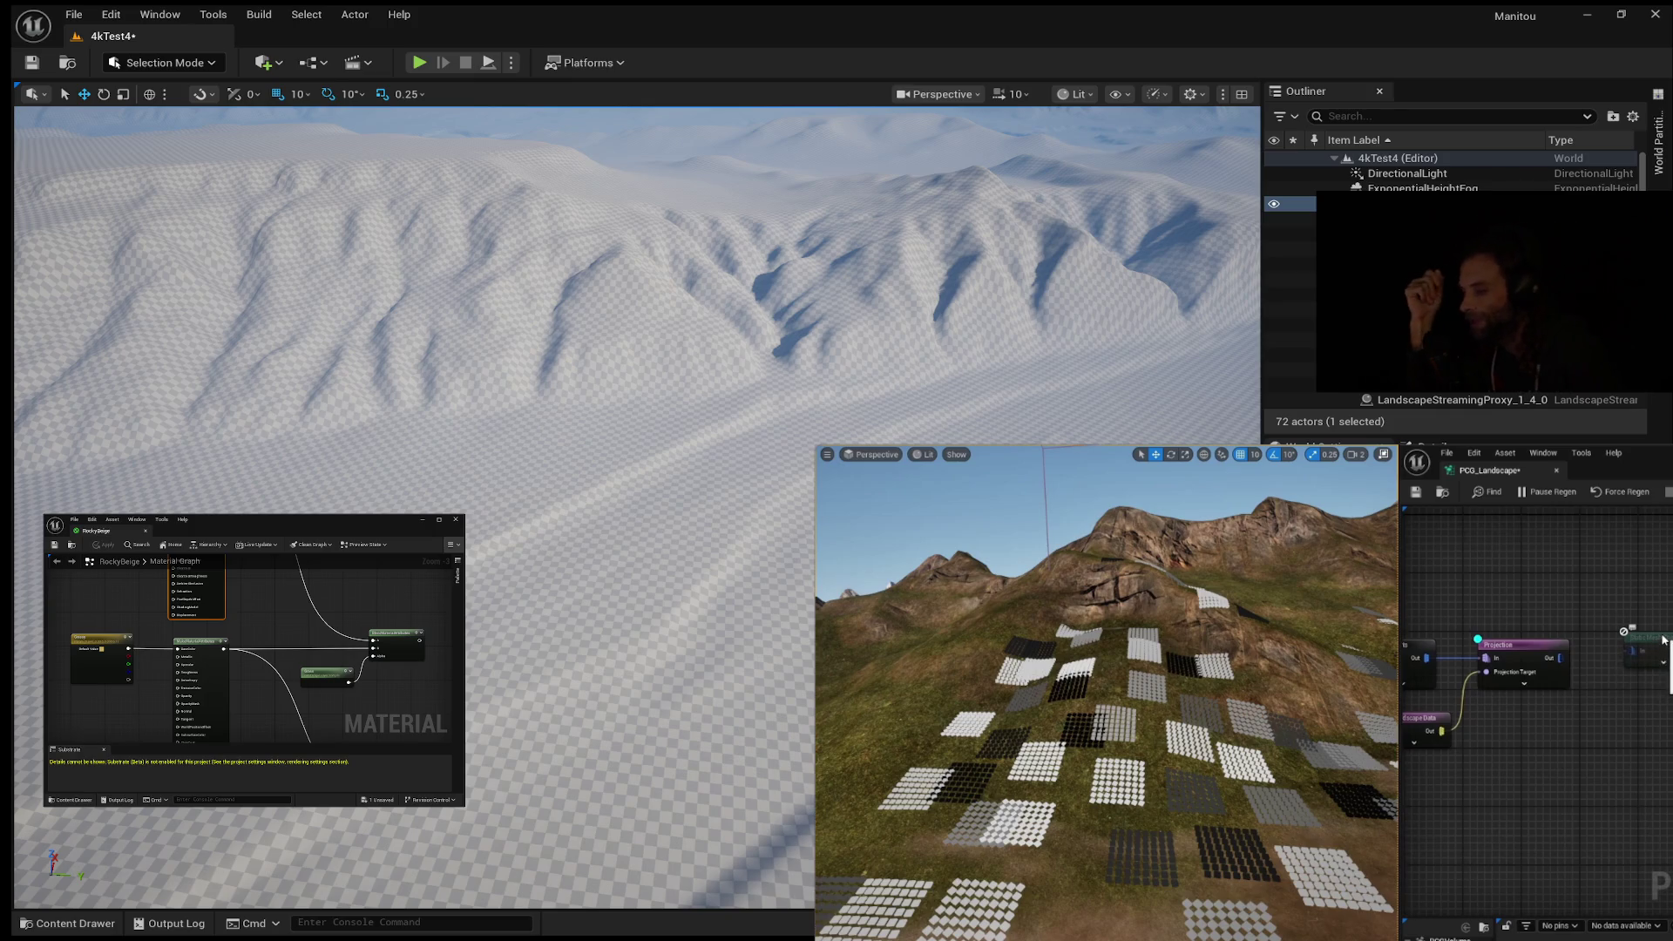
Step: Follow the tutorial to grass meshes covering the hillside, with Projection feeding Transform Points
{"action": "left_click_drag", "start_coordinate": [1479, 639], "coordinate": [1649, 628]}
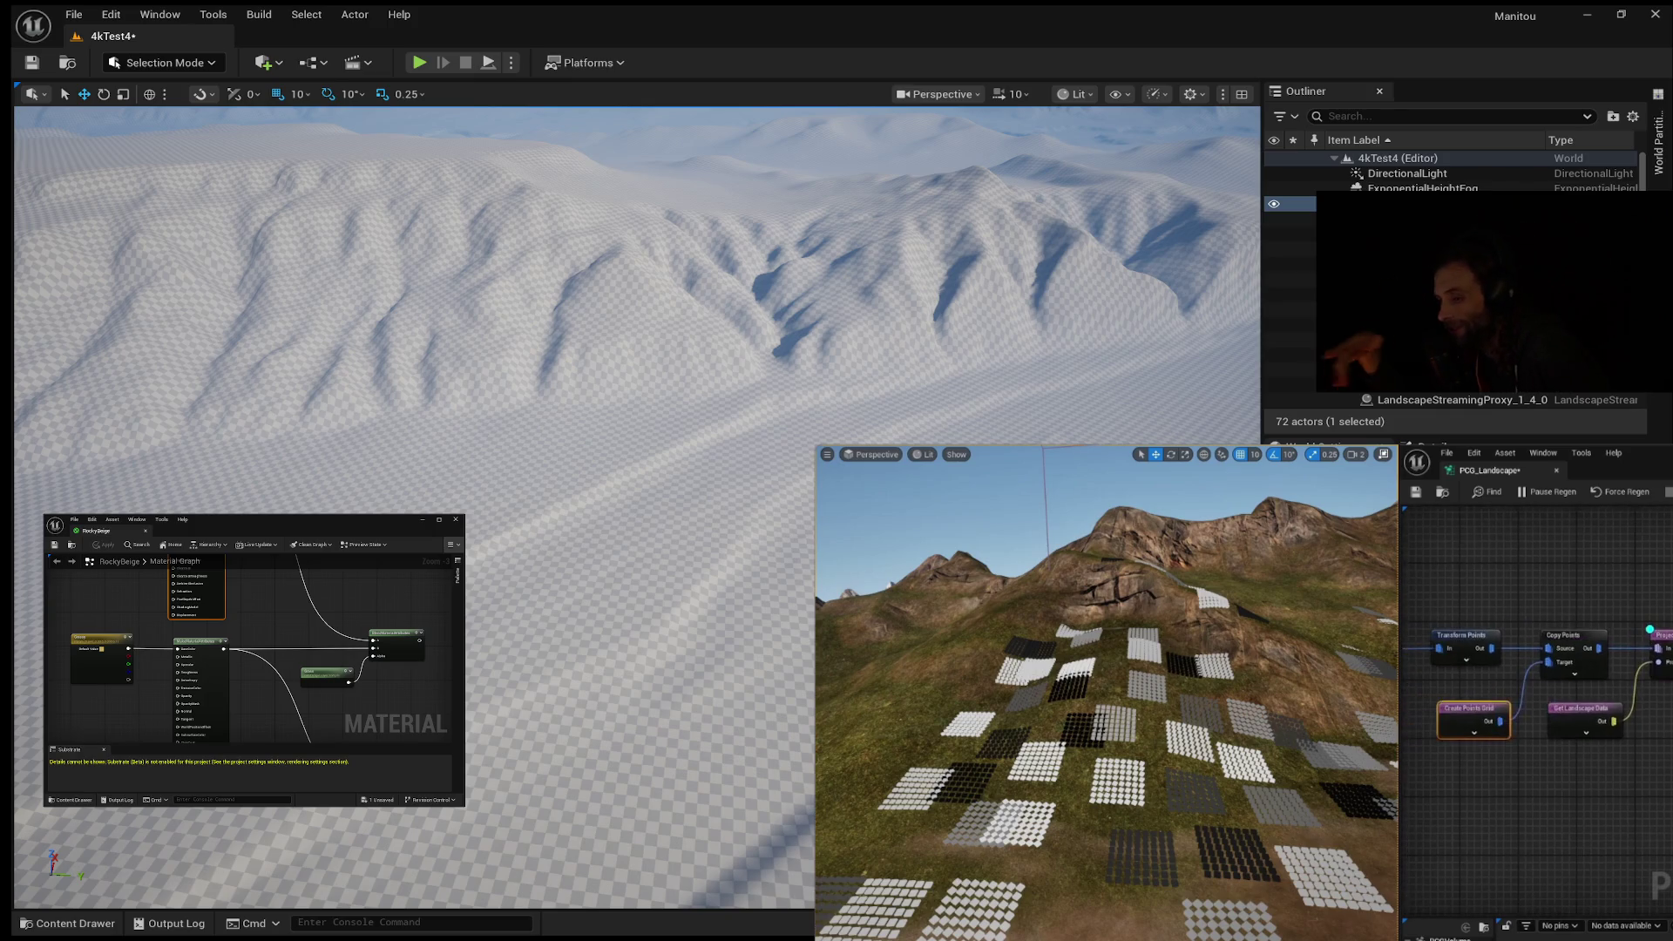
{"action": "left_click", "coordinate": [1479, 639]}
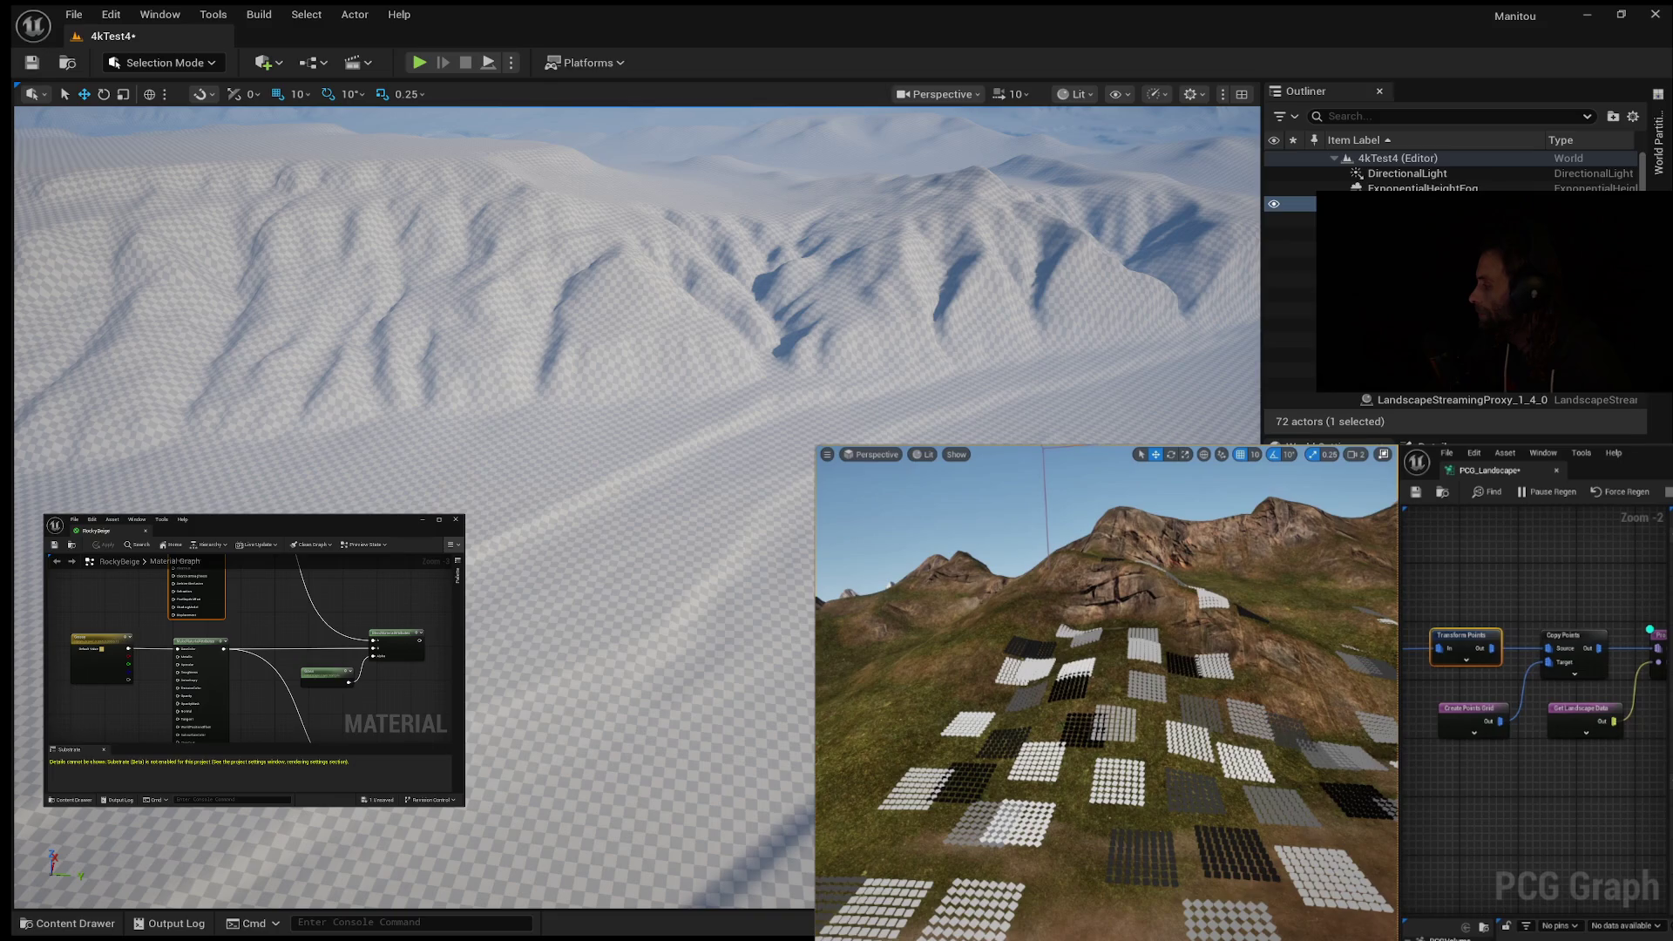
{"action": "left_click_drag", "start_coordinate": [1632, 798], "coordinate": [1384, 810]}
{"action": "left_click", "coordinate": [1642, 661]}
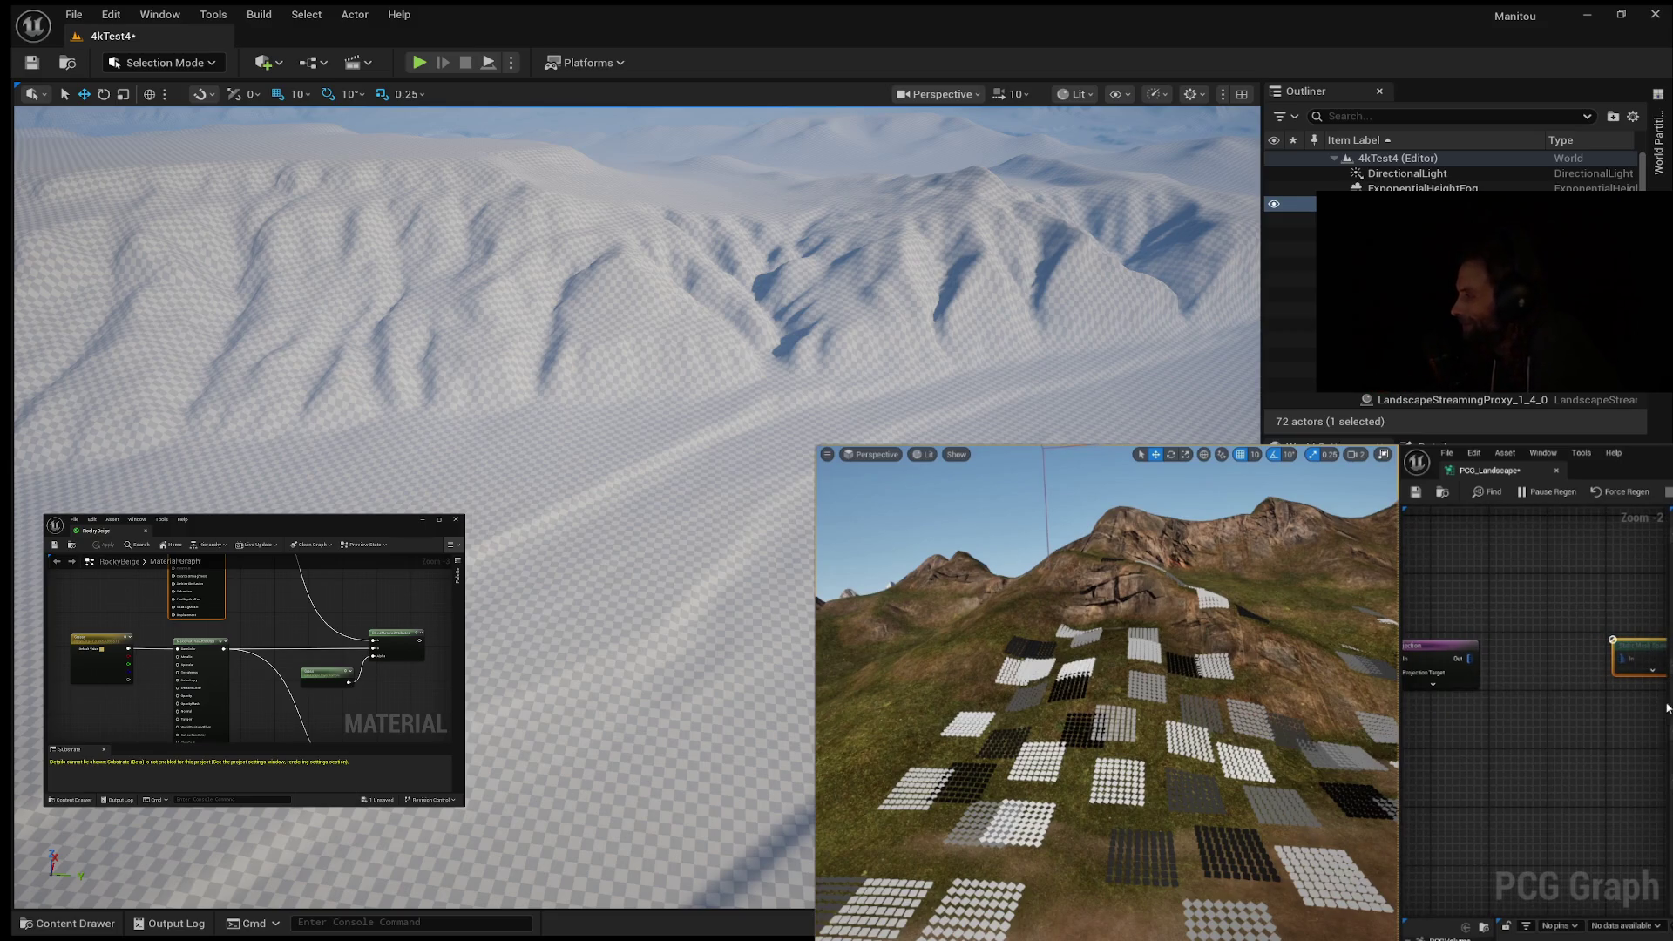
{"action": "left_click_drag", "start_coordinate": [1460, 662], "coordinate": [1609, 688]}
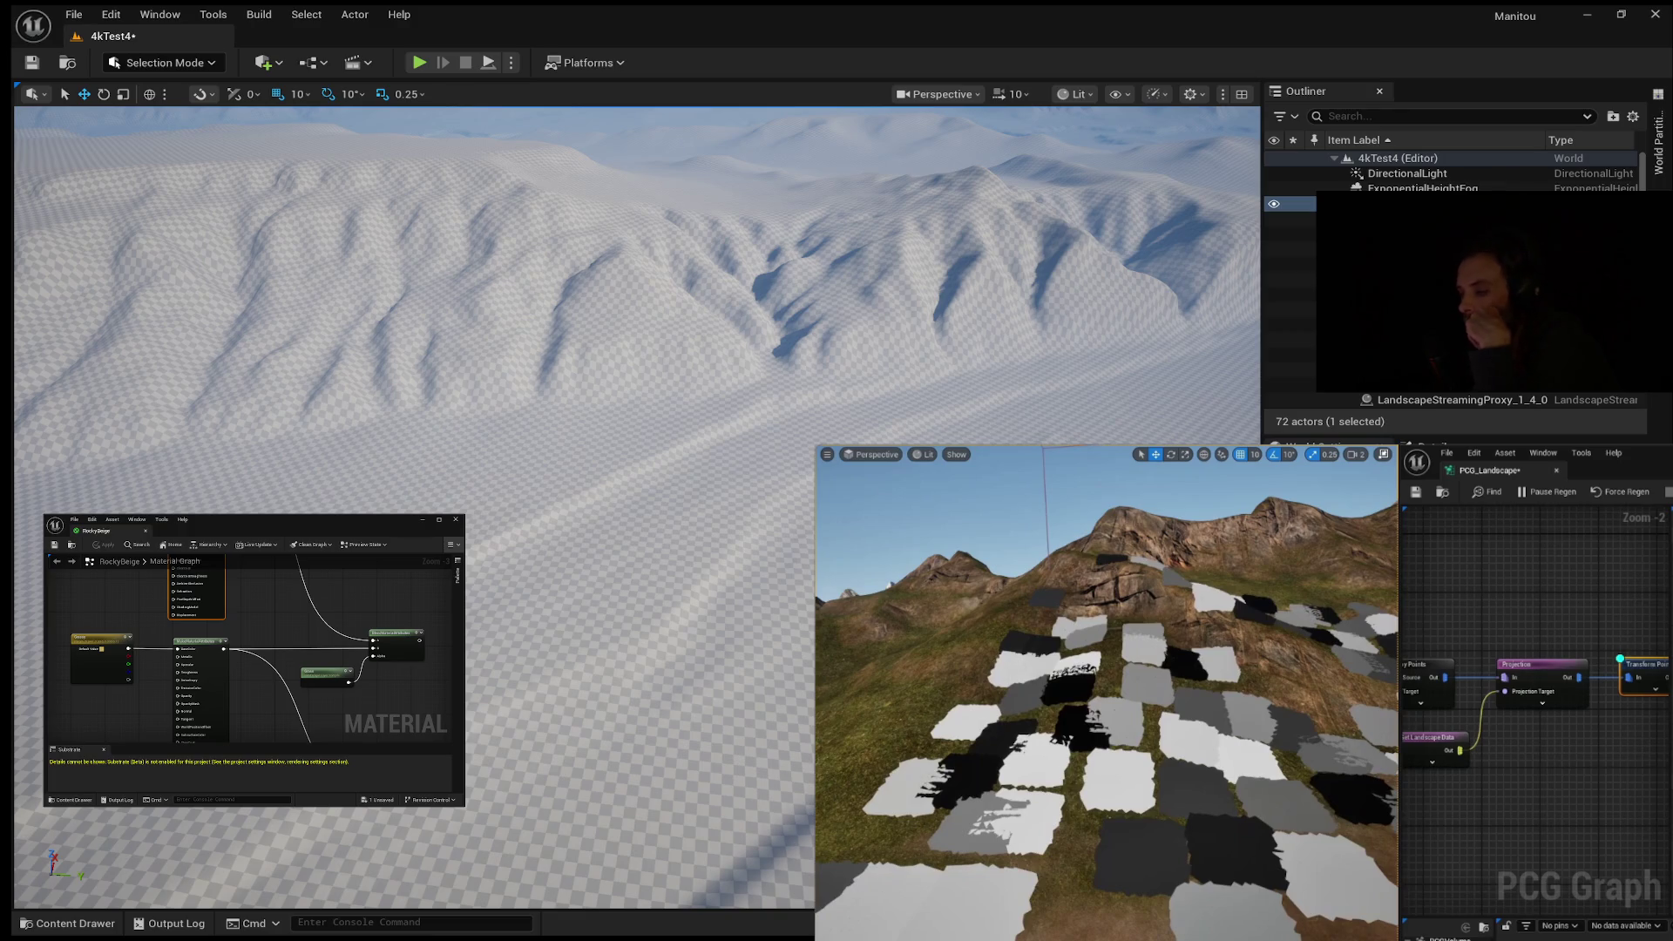
{"action": "mouse_move", "coordinate": [1491, 708]}
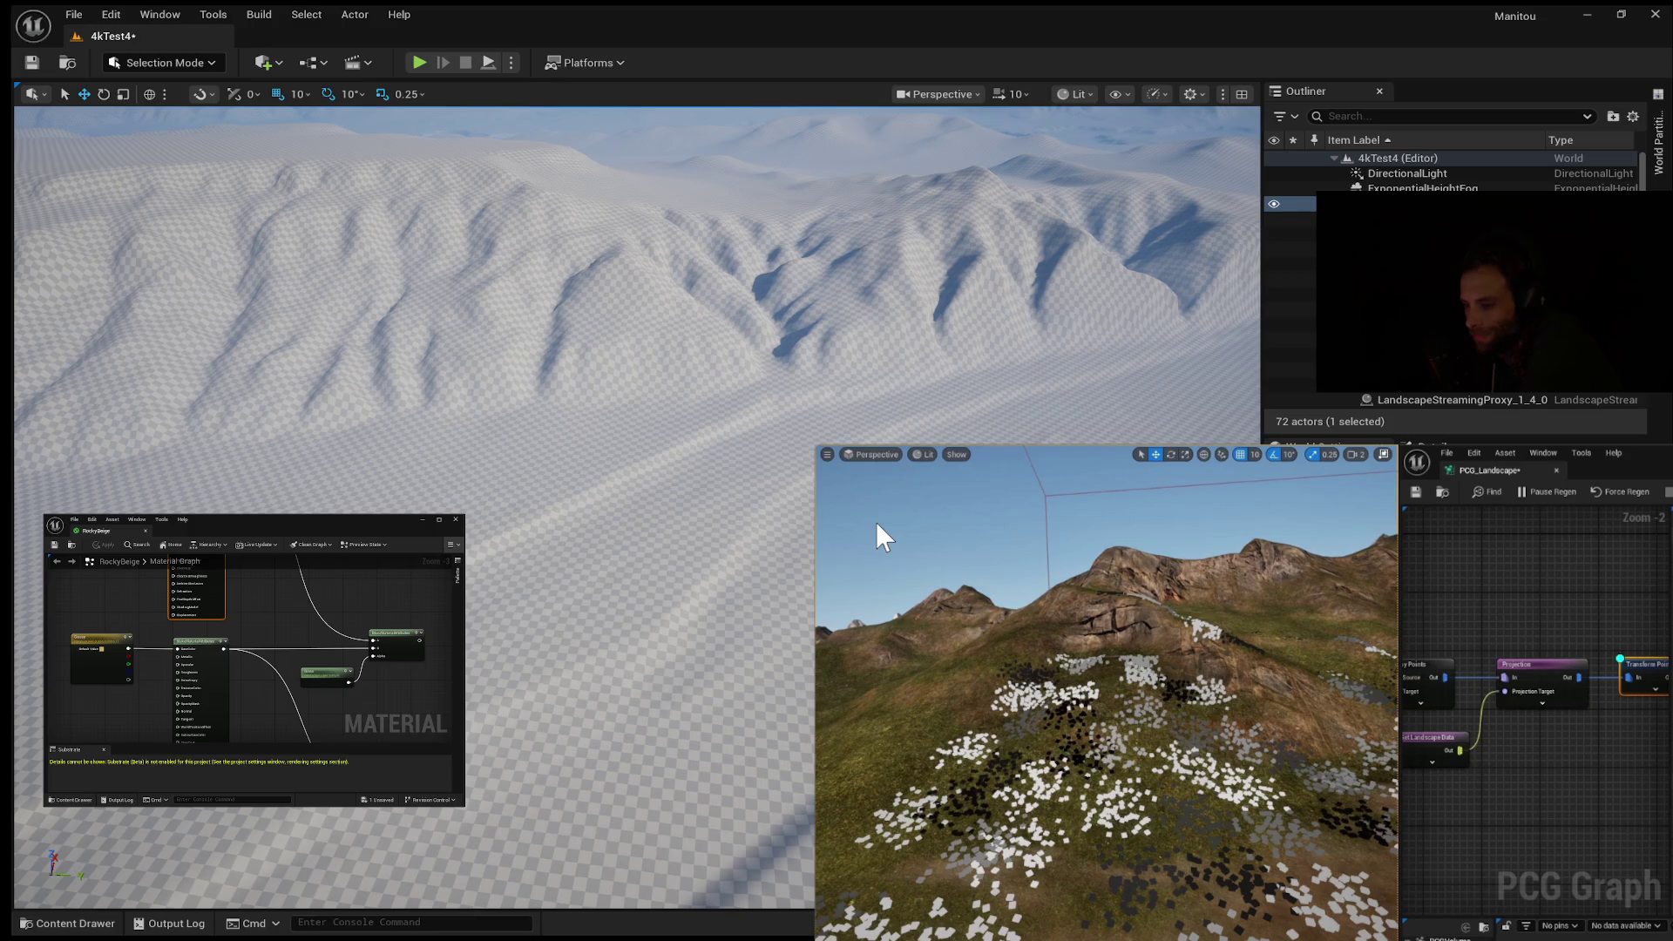
{"action": "mouse_move", "coordinate": [874, 520]}
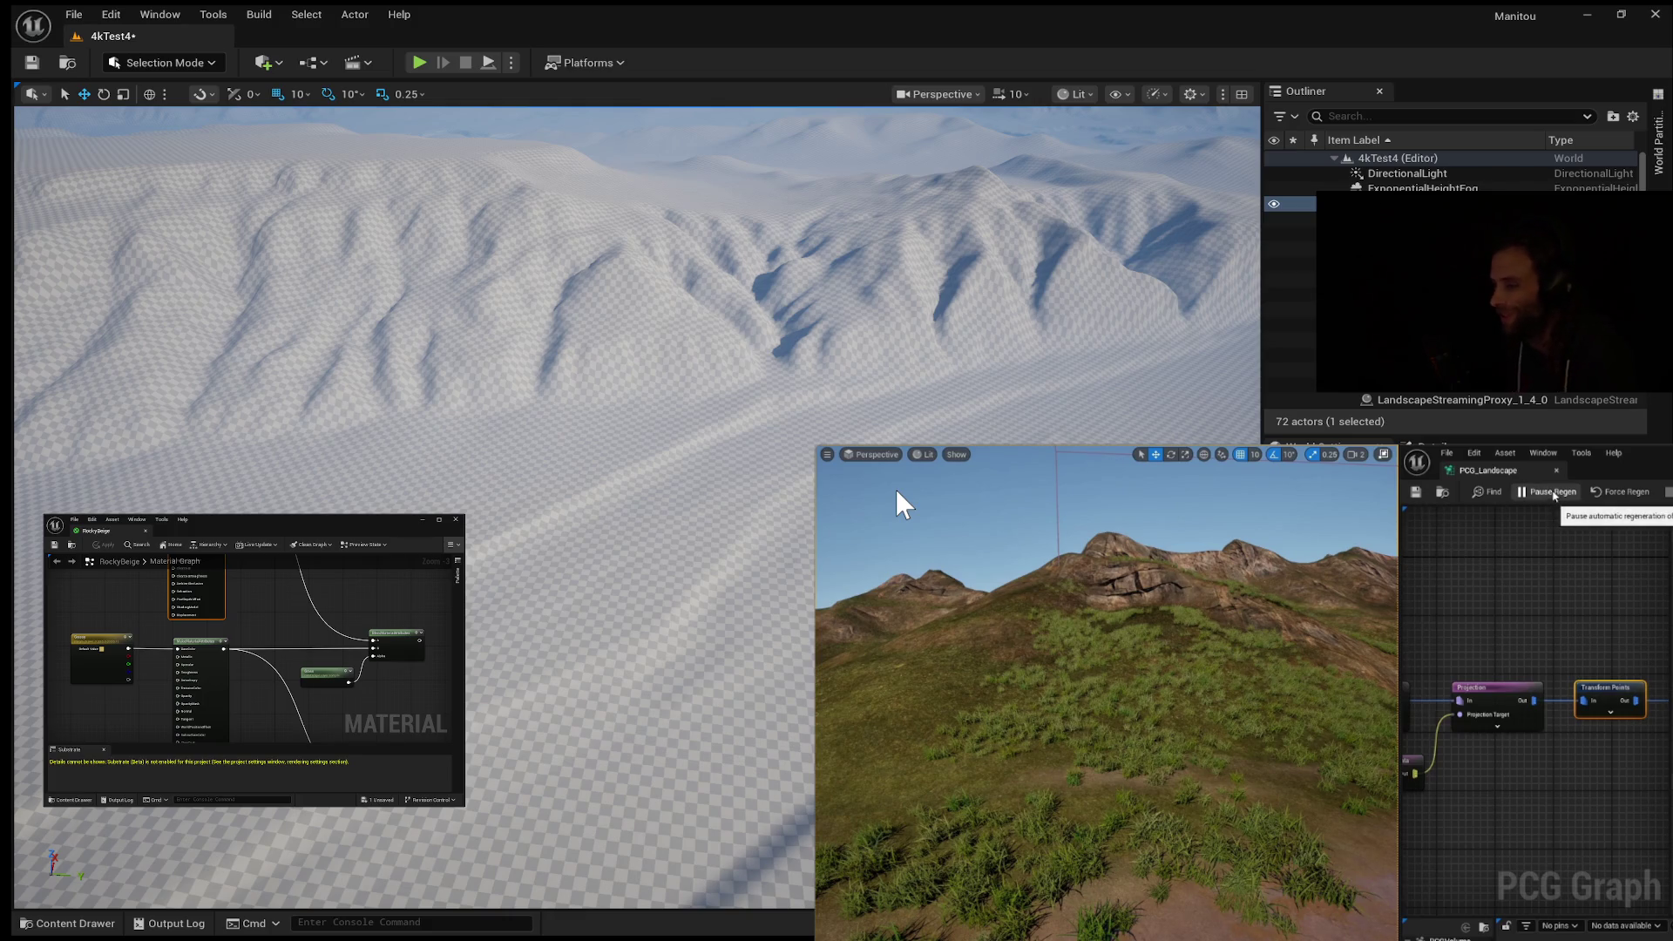
Step: Follow the tutorial as PCG_Landscape is saved and its automatic regeneration paused
{"action": "mouse_move", "coordinate": [1575, 689]}
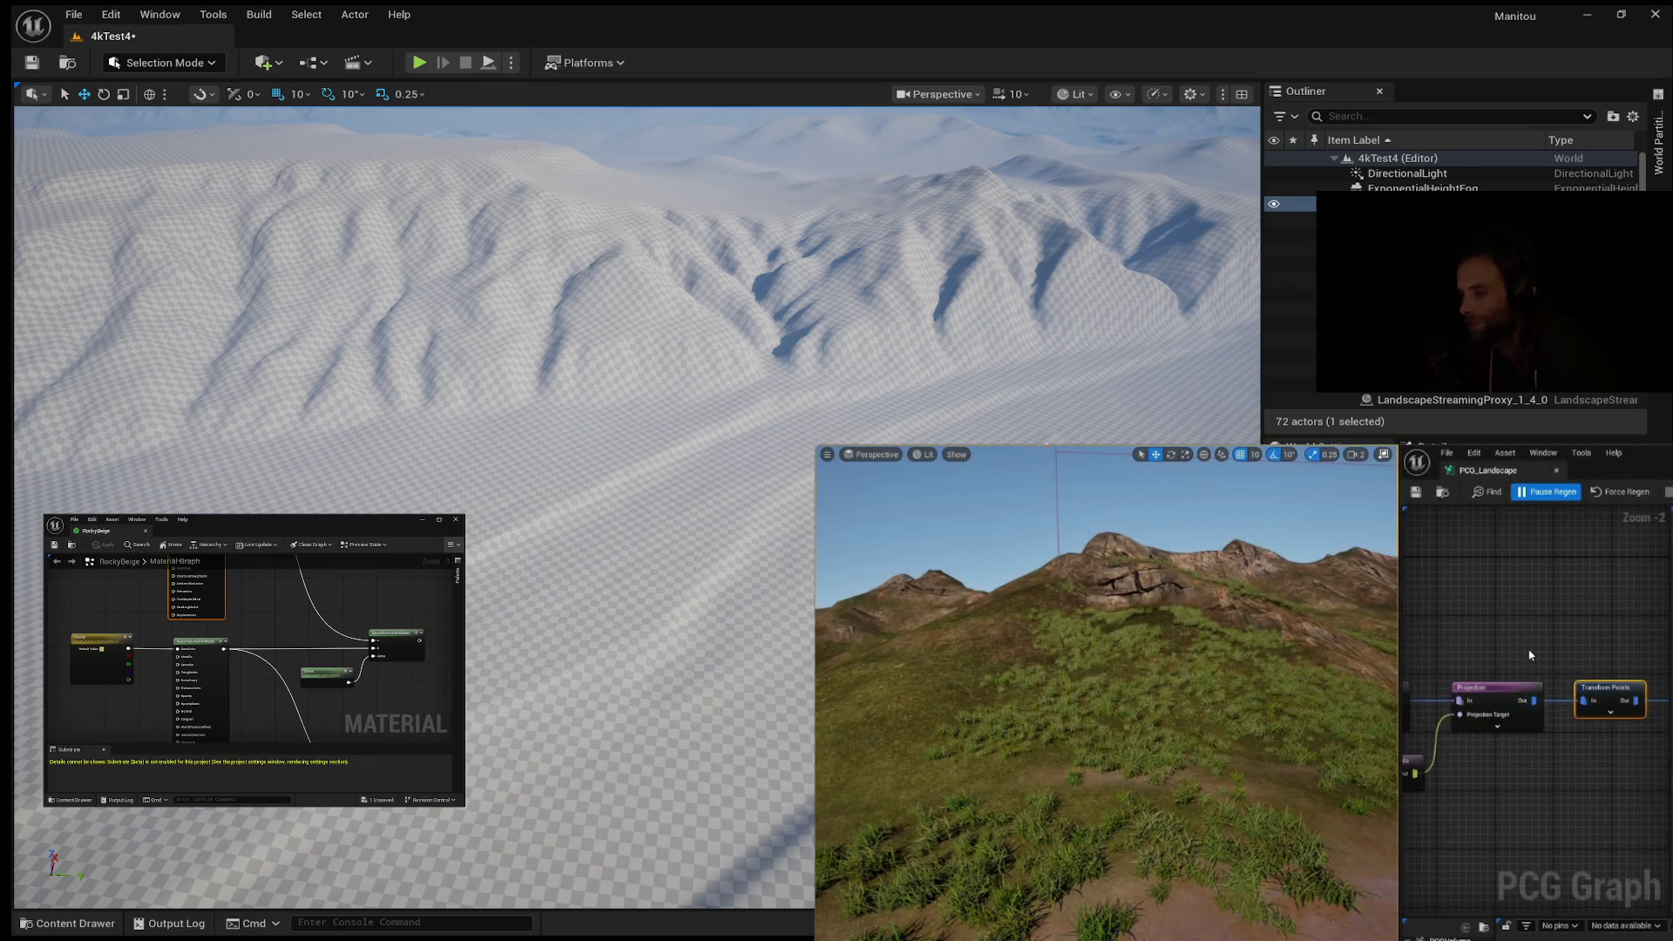
{"action": "mouse_move", "coordinate": [1531, 655]}
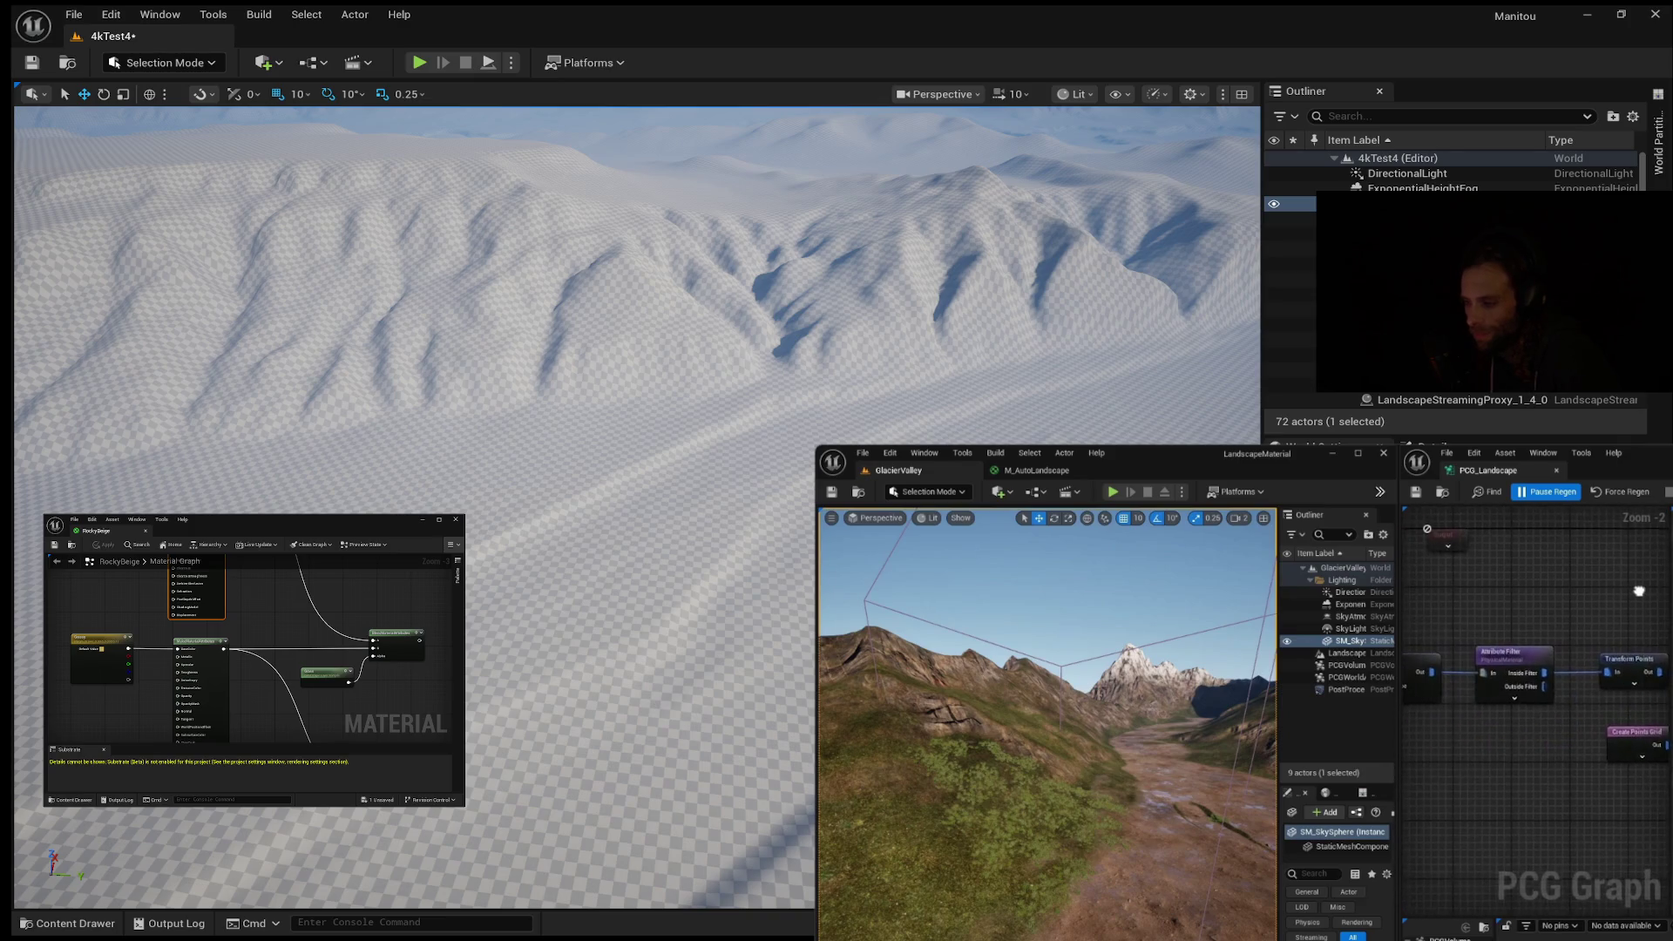
Step: Select the Surface Sampler node and turn the view toward the snowy peak above the slopes
{"action": "left_click_drag", "start_coordinate": [1590, 615], "coordinate": [1543, 615]}
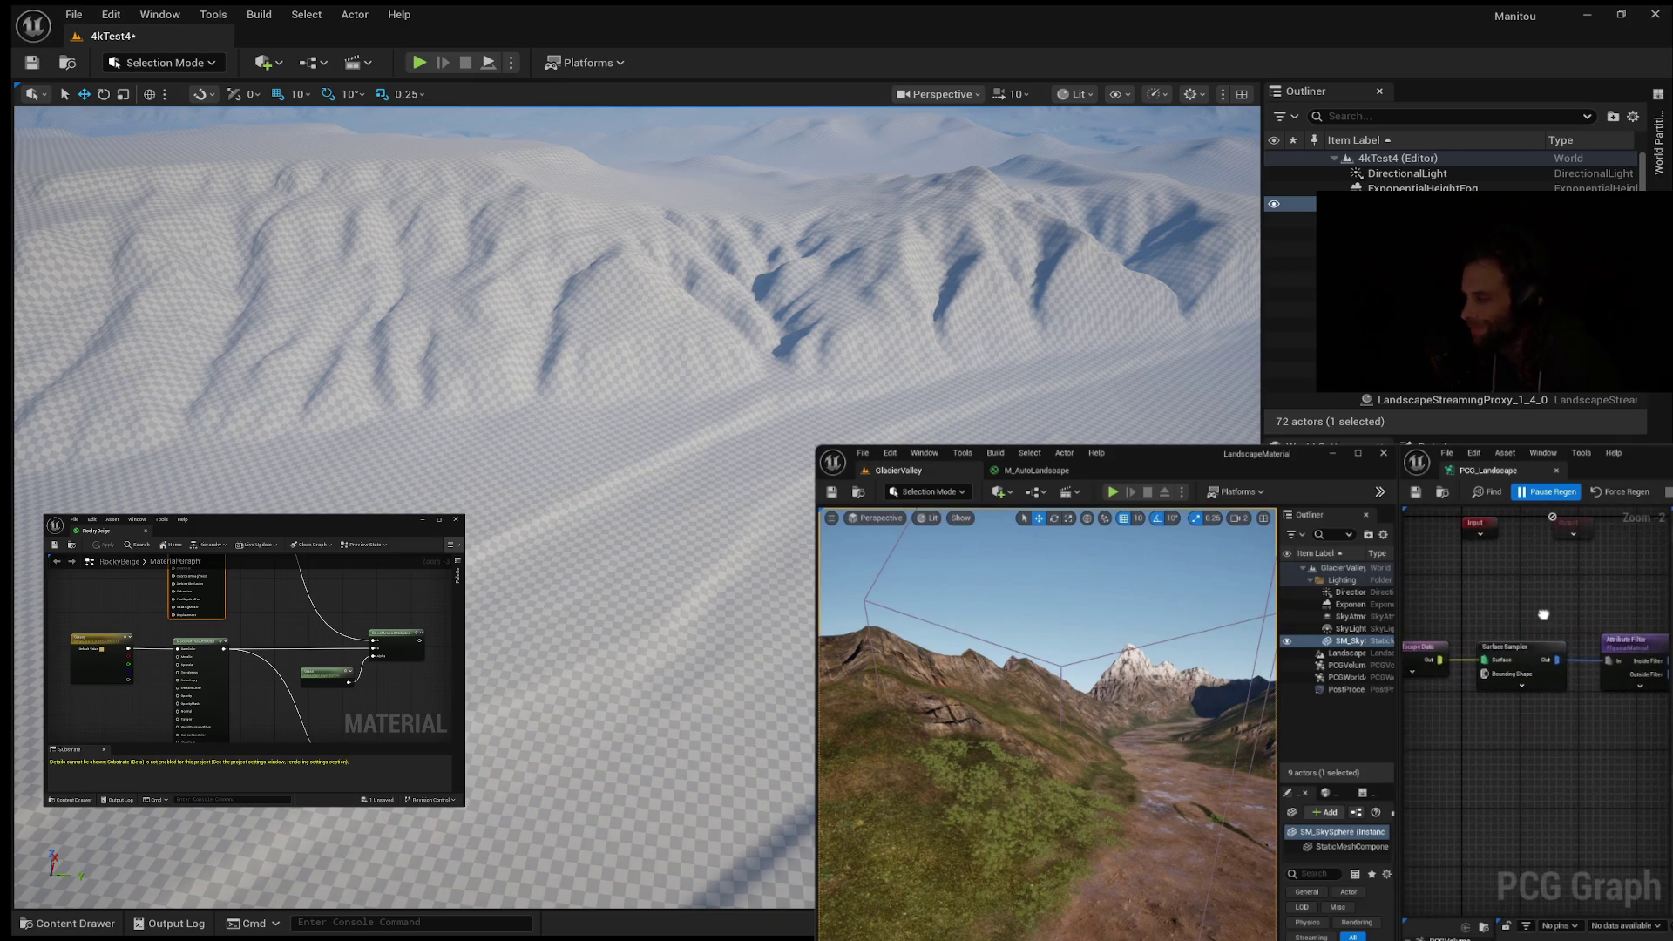
{"action": "left_click", "coordinate": [1508, 651]}
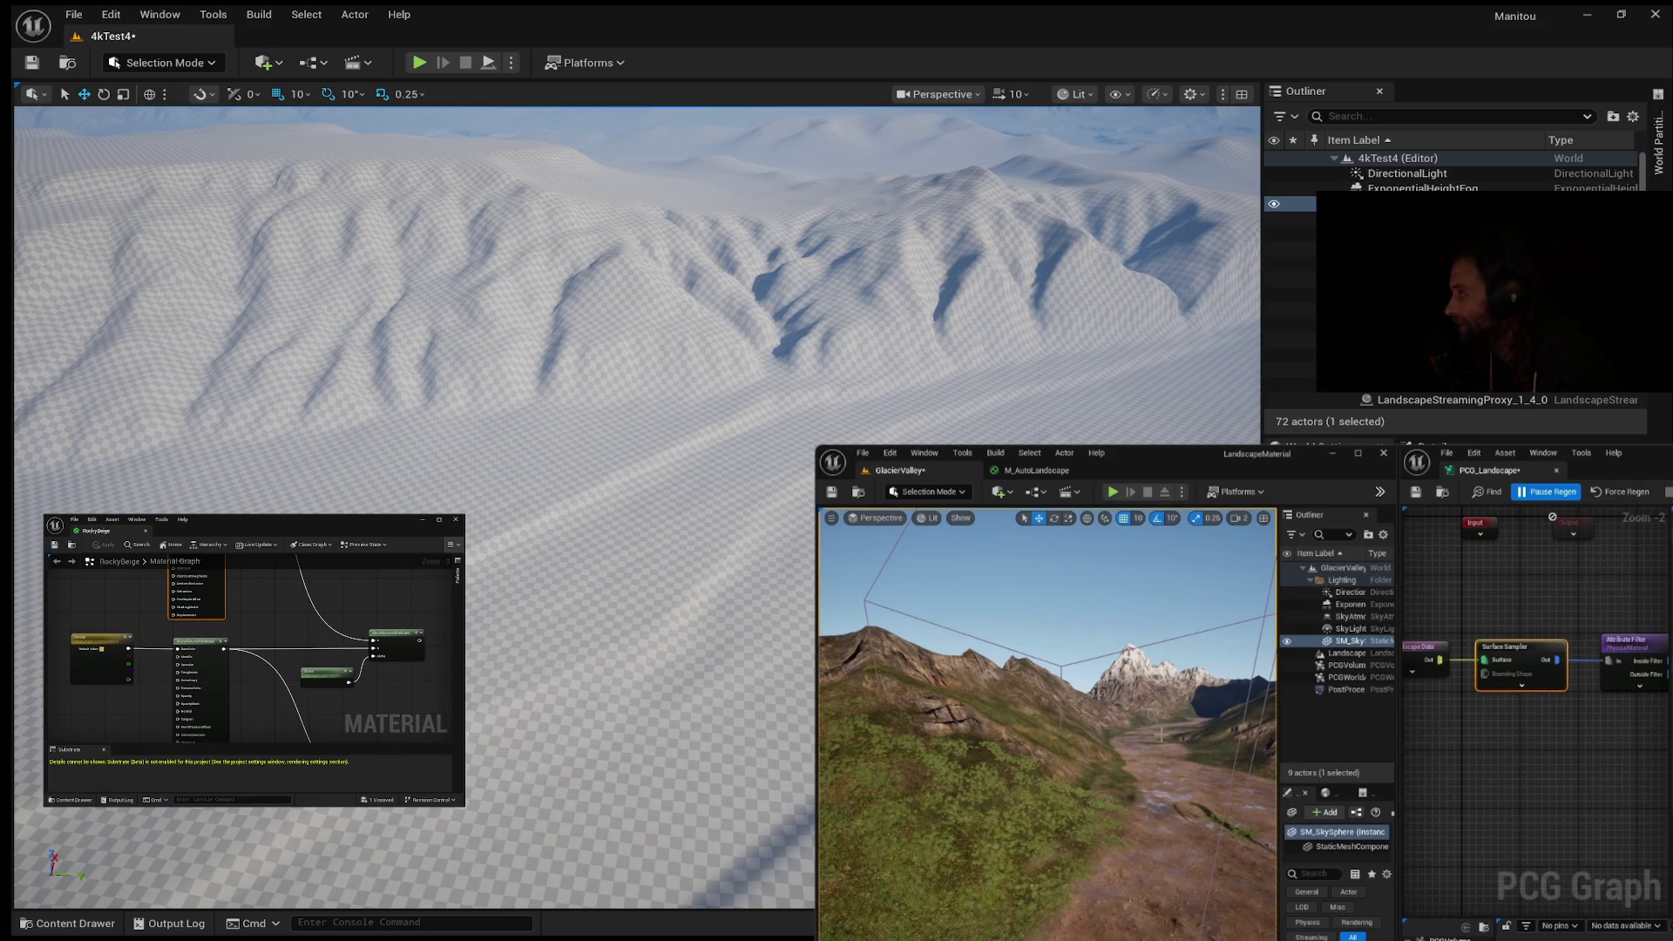
{"action": "left_click_drag", "start_coordinate": [1132, 741], "coordinate": [1089, 740]}
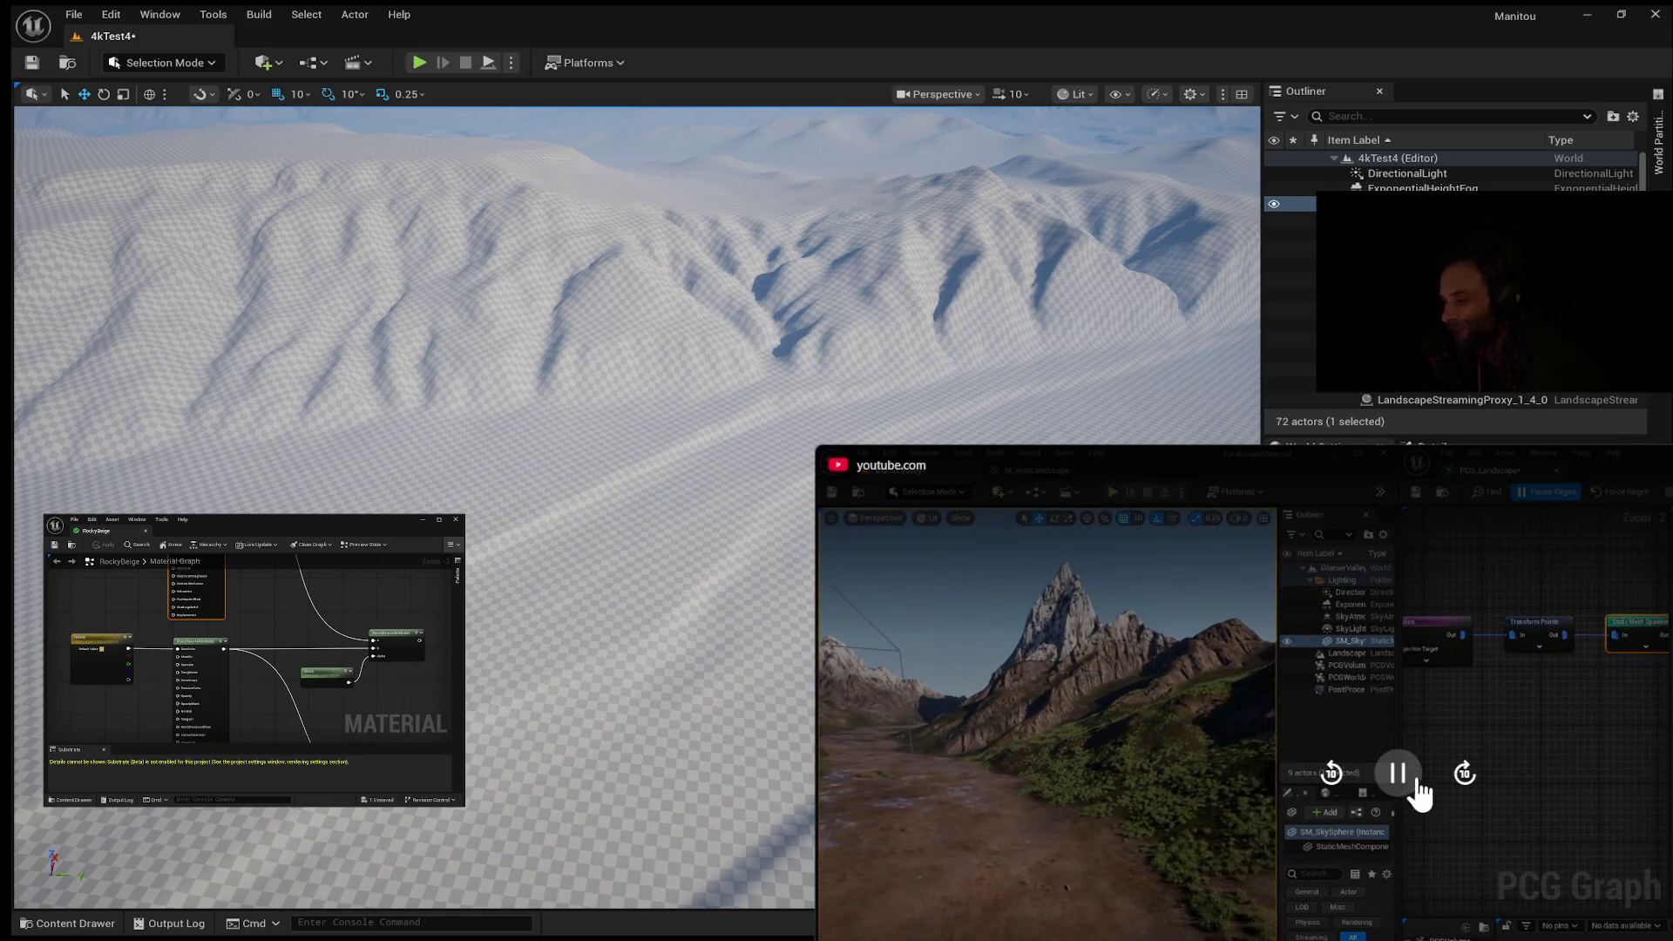
Step: Pause the tutorial on the valley shot, then resume it
{"action": "left_click", "coordinate": [1398, 774]}
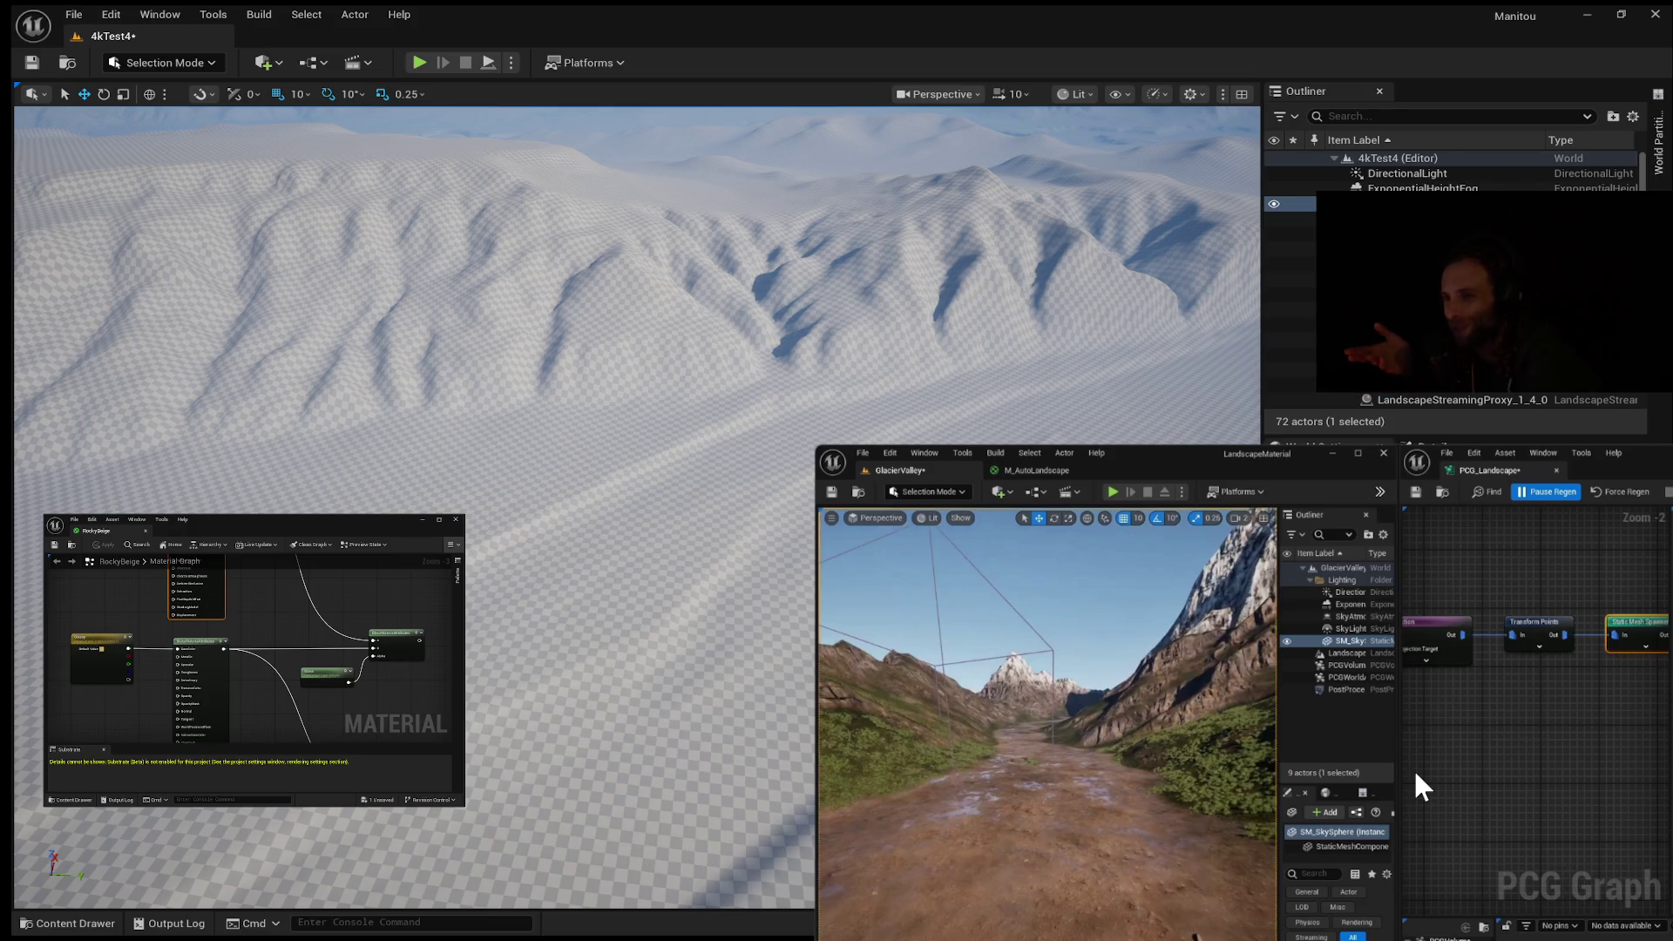
{"action": "mouse_move", "coordinate": [1413, 766]}
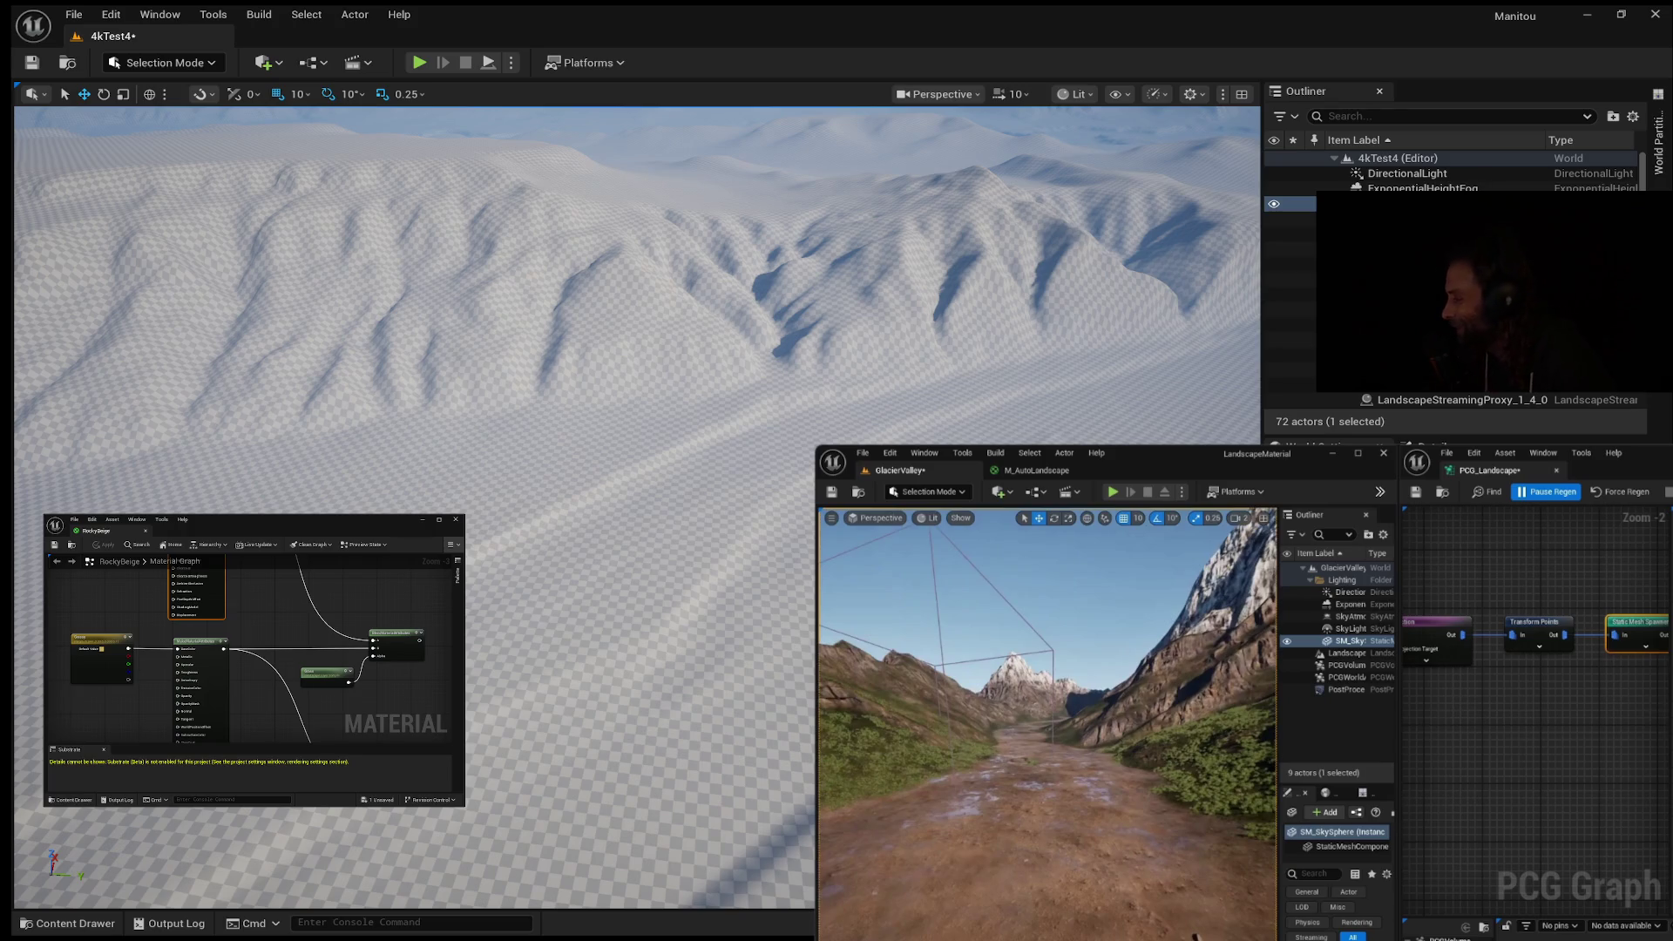
{"action": "mouse_move", "coordinate": [1333, 728]}
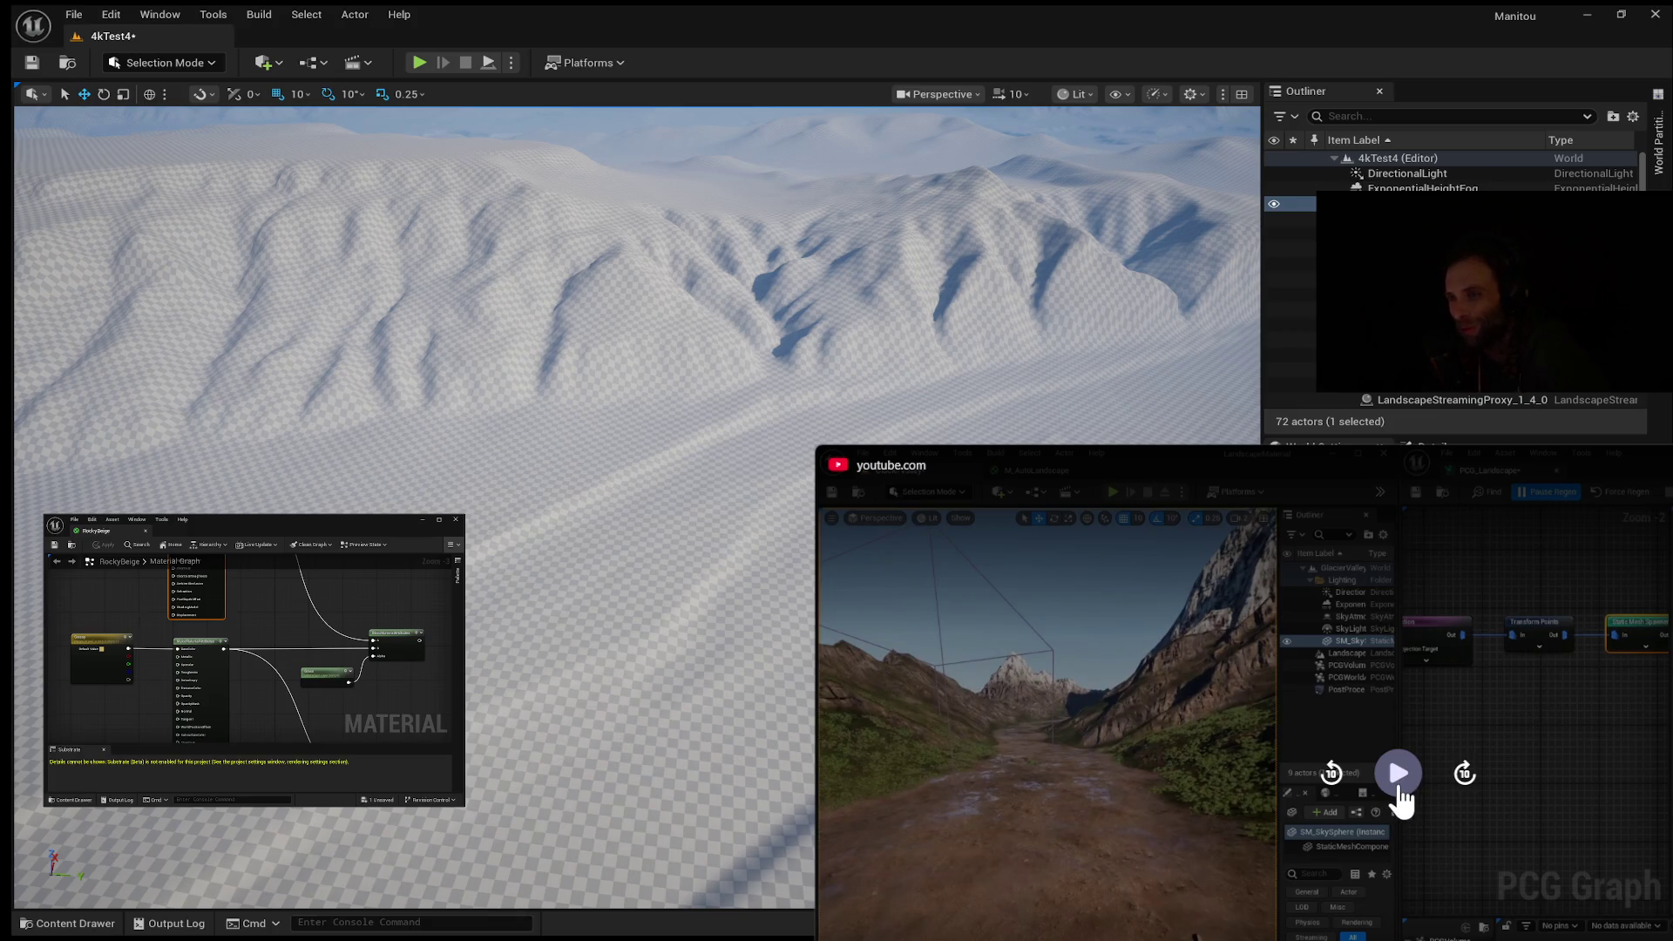
{"action": "left_click", "coordinate": [1398, 784]}
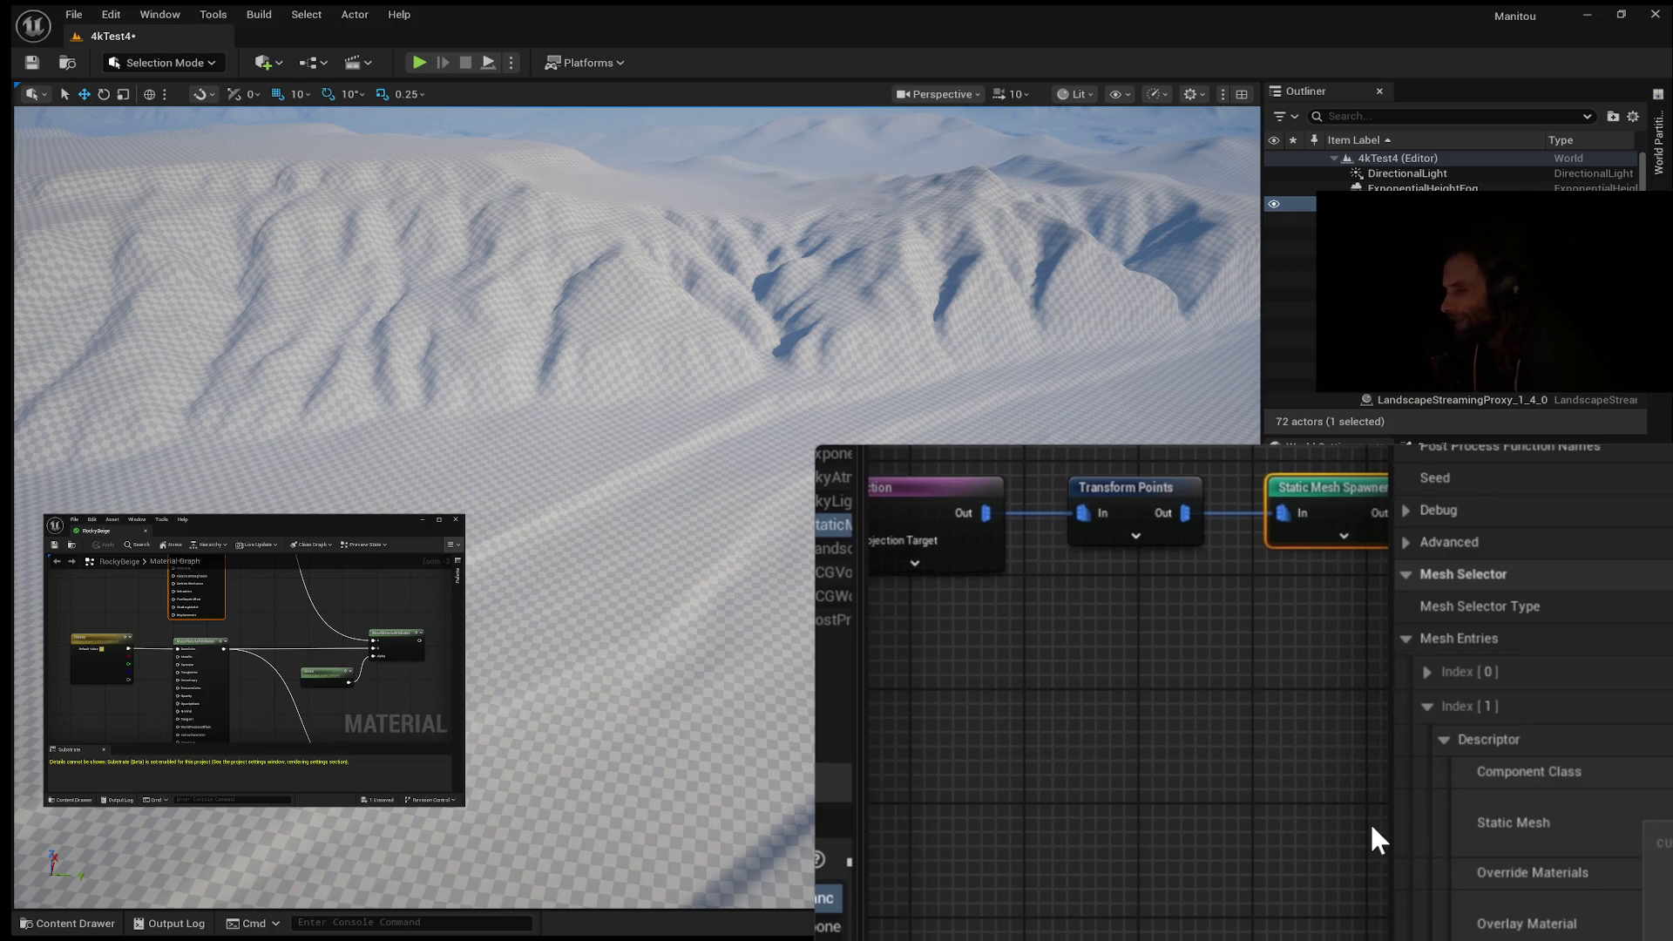
{"action": "mouse_move", "coordinate": [1352, 836]}
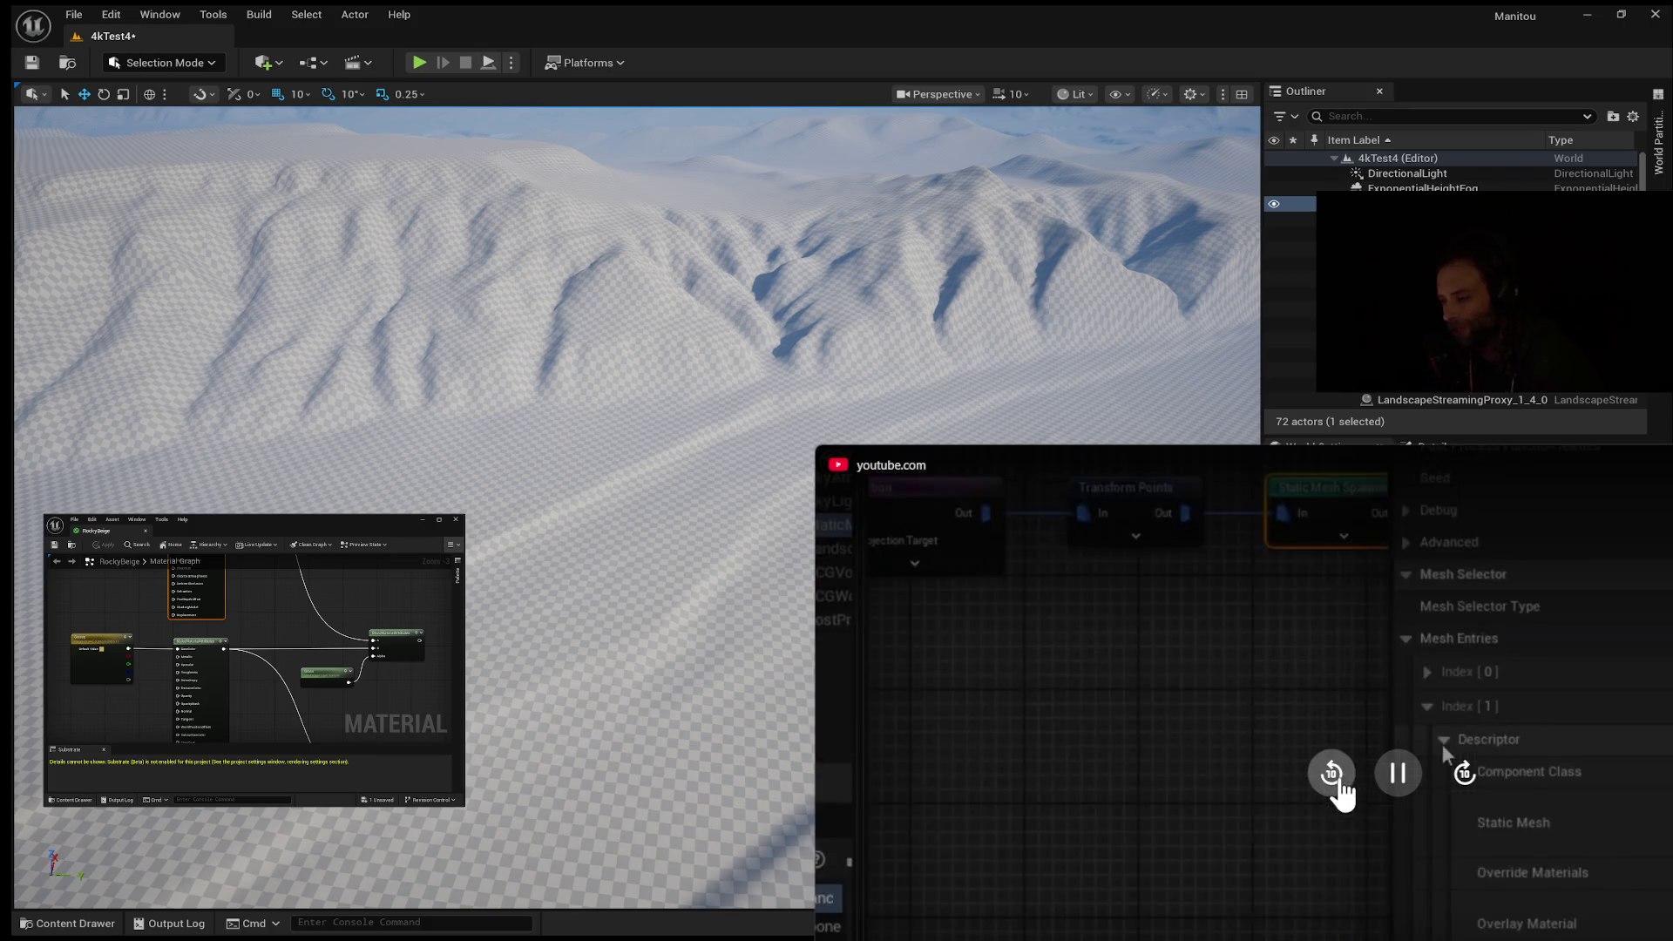
{"action": "left_click", "coordinate": [1396, 778]}
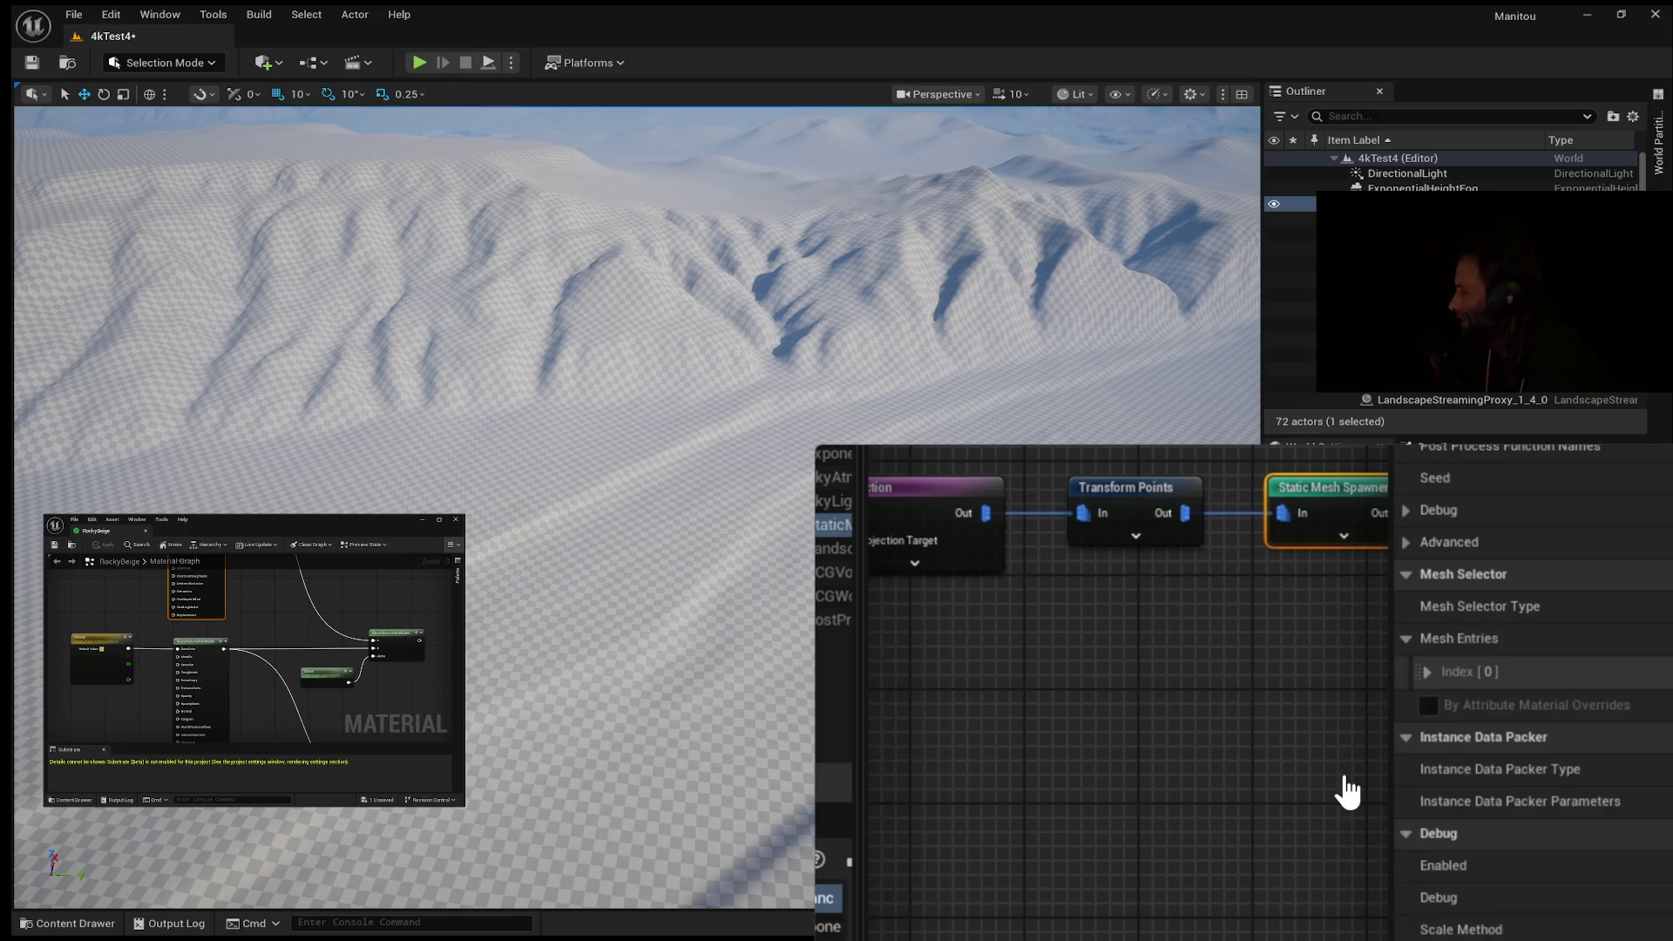
{"action": "mouse_move", "coordinate": [1335, 777]}
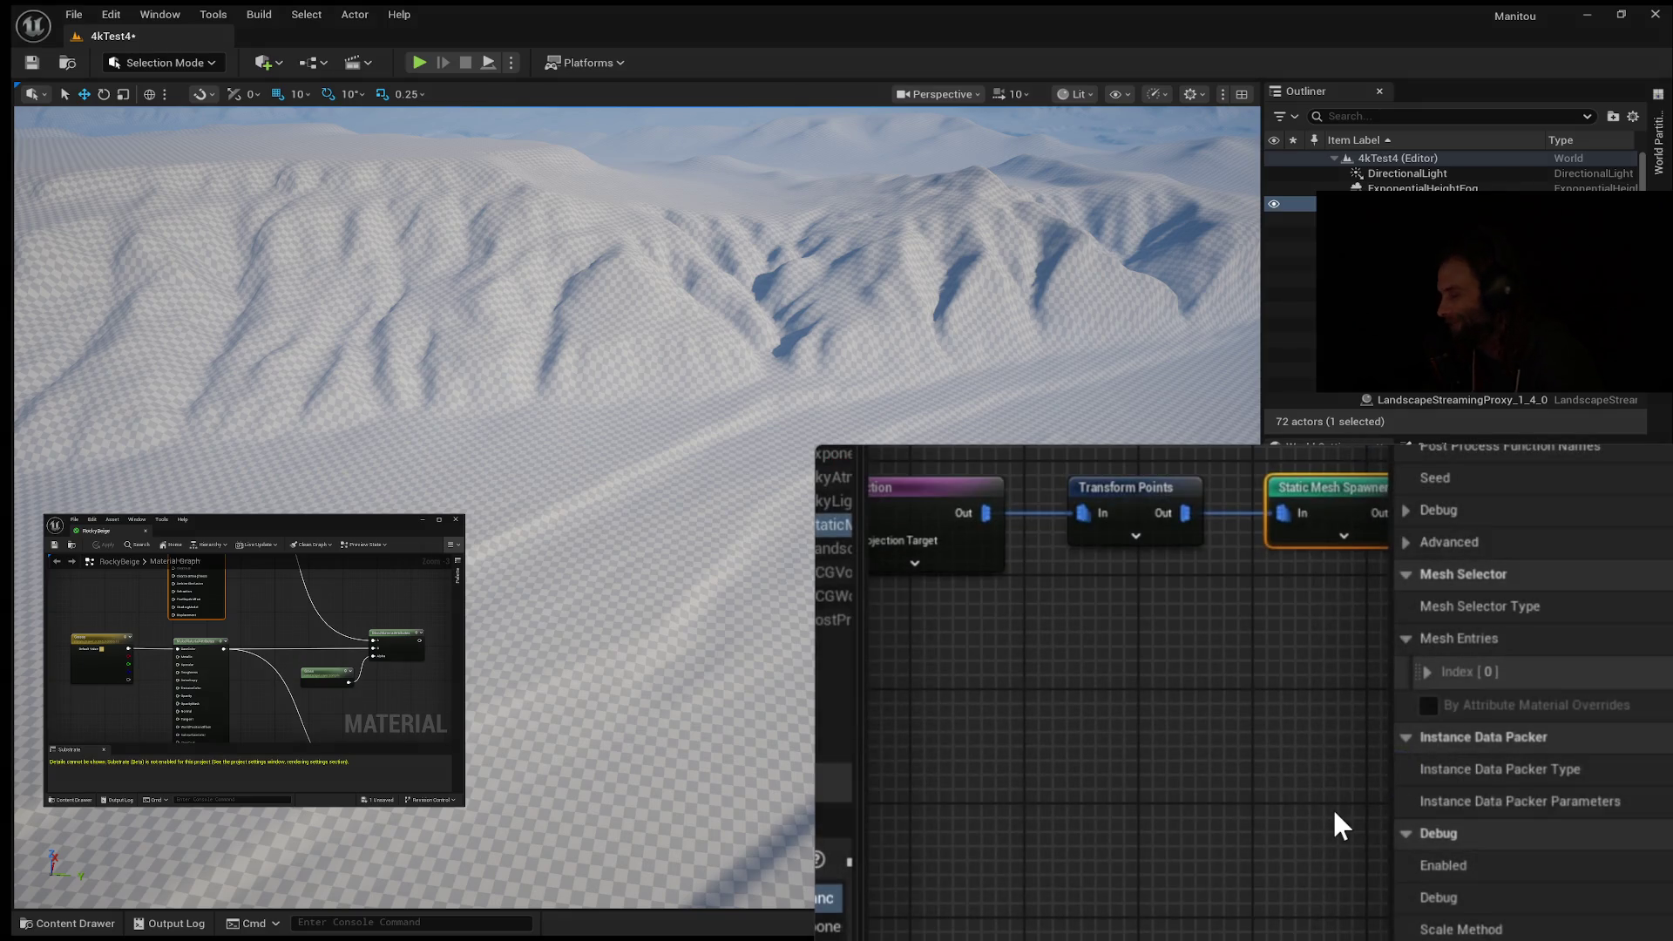
{"action": "mouse_move", "coordinate": [1335, 794]}
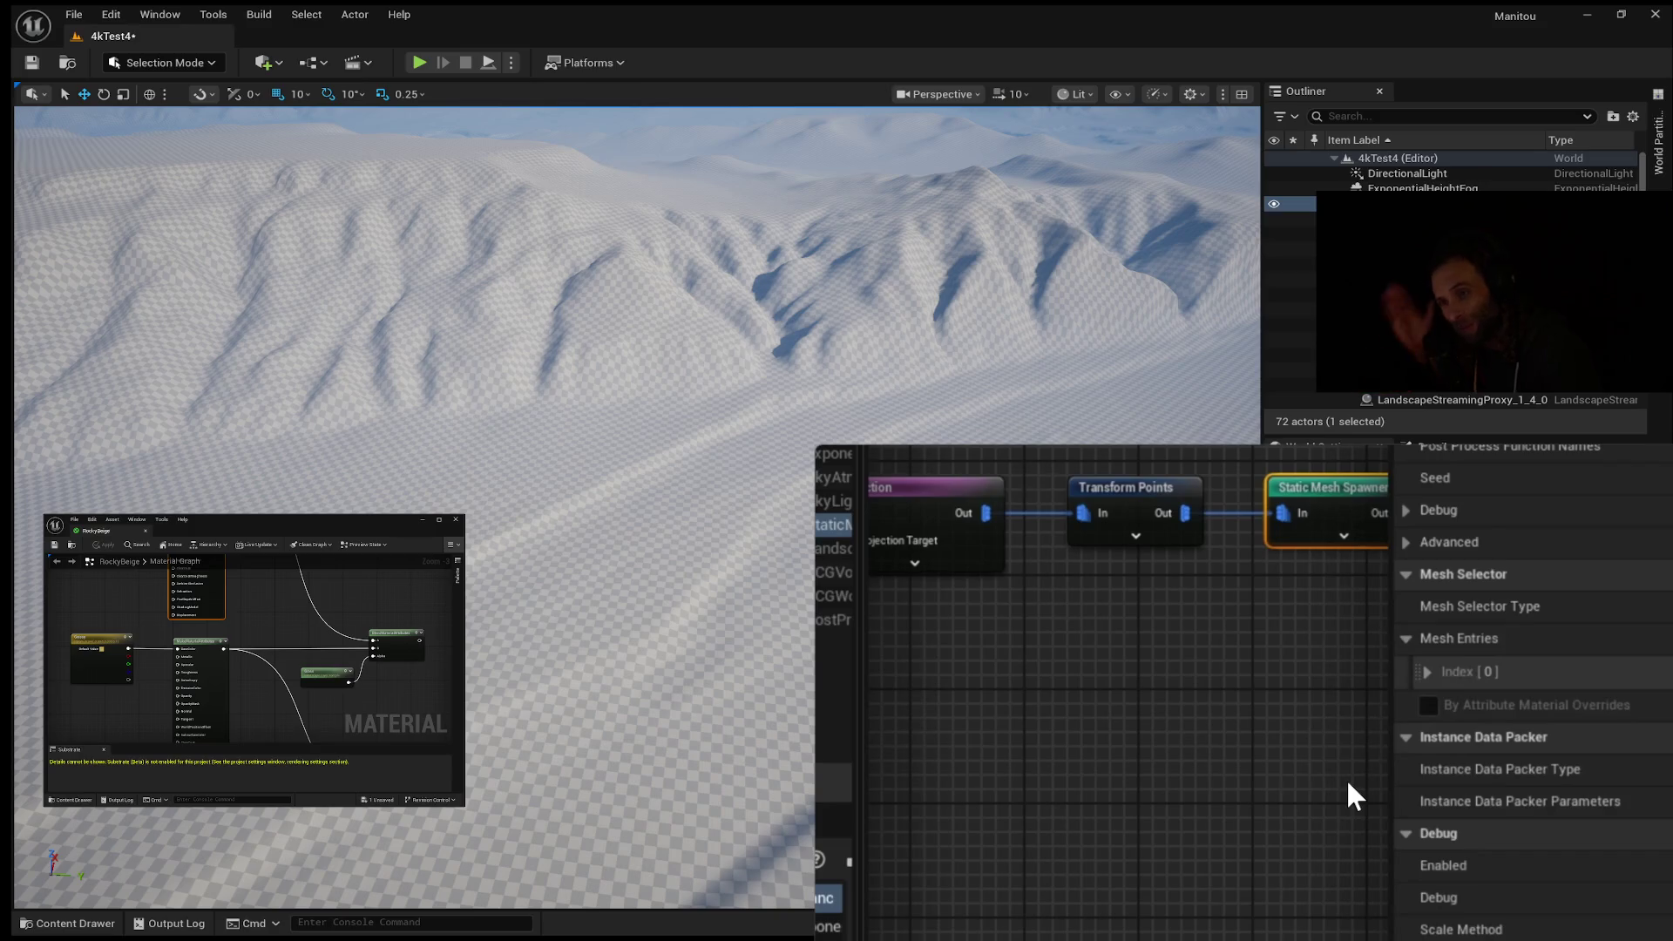
{"action": "mouse_move", "coordinate": [1354, 864]}
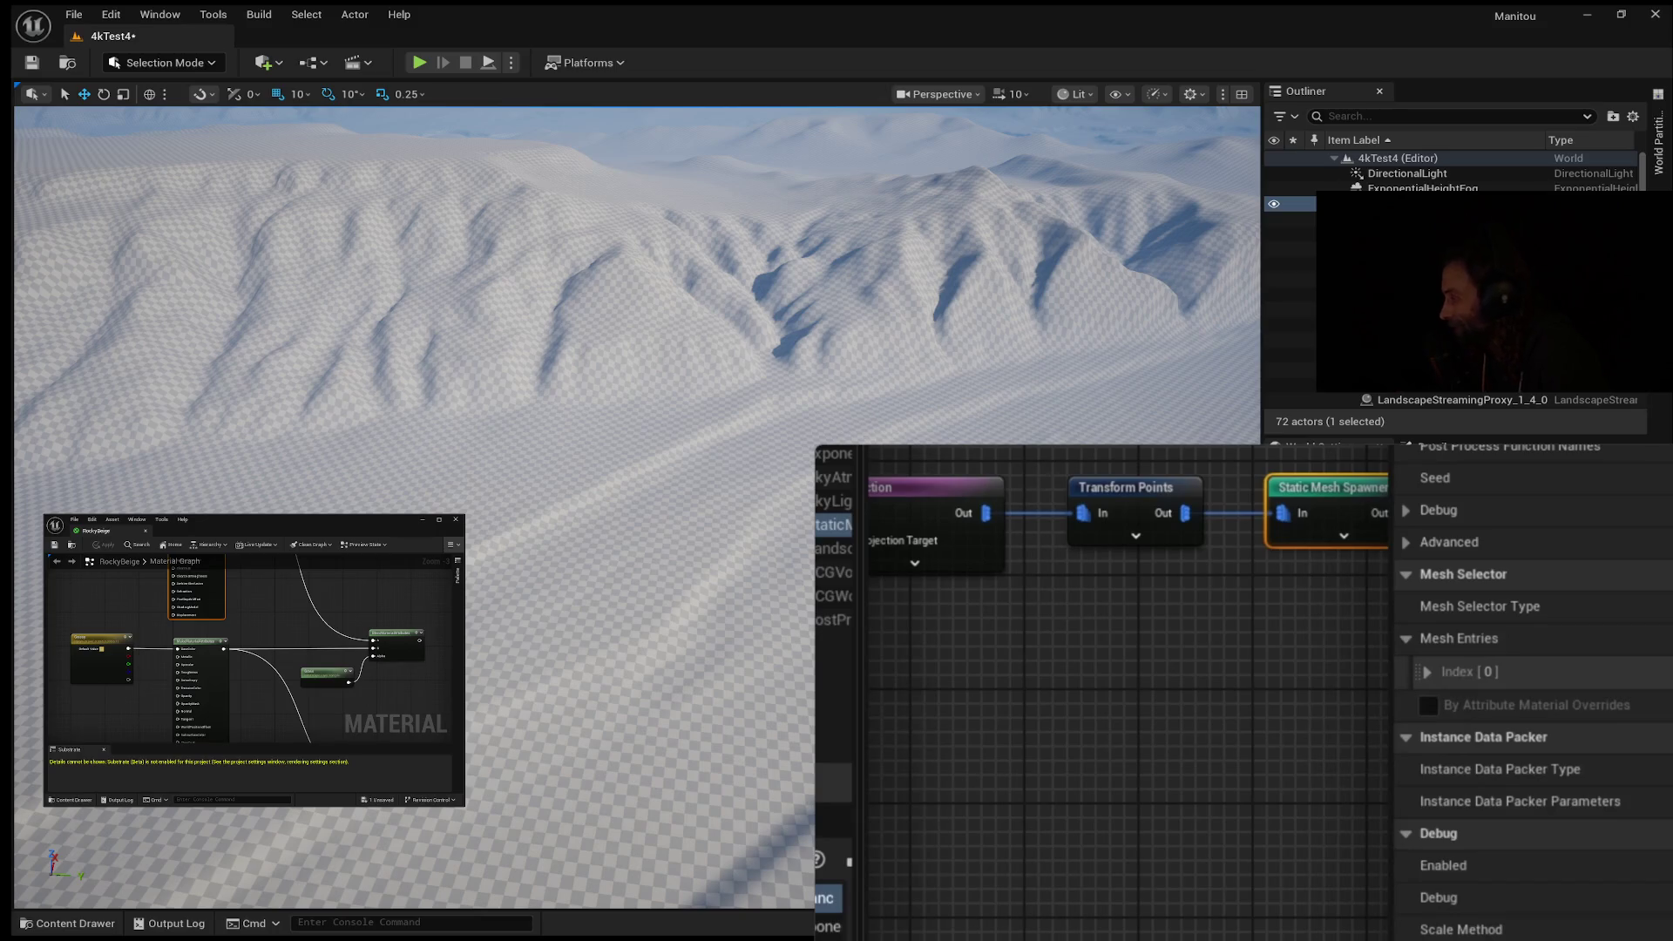
Step: Play the tutorial through the grassy slope footage, toggling pause several times and ending paused
{"action": "left_click", "coordinate": [1398, 772]}
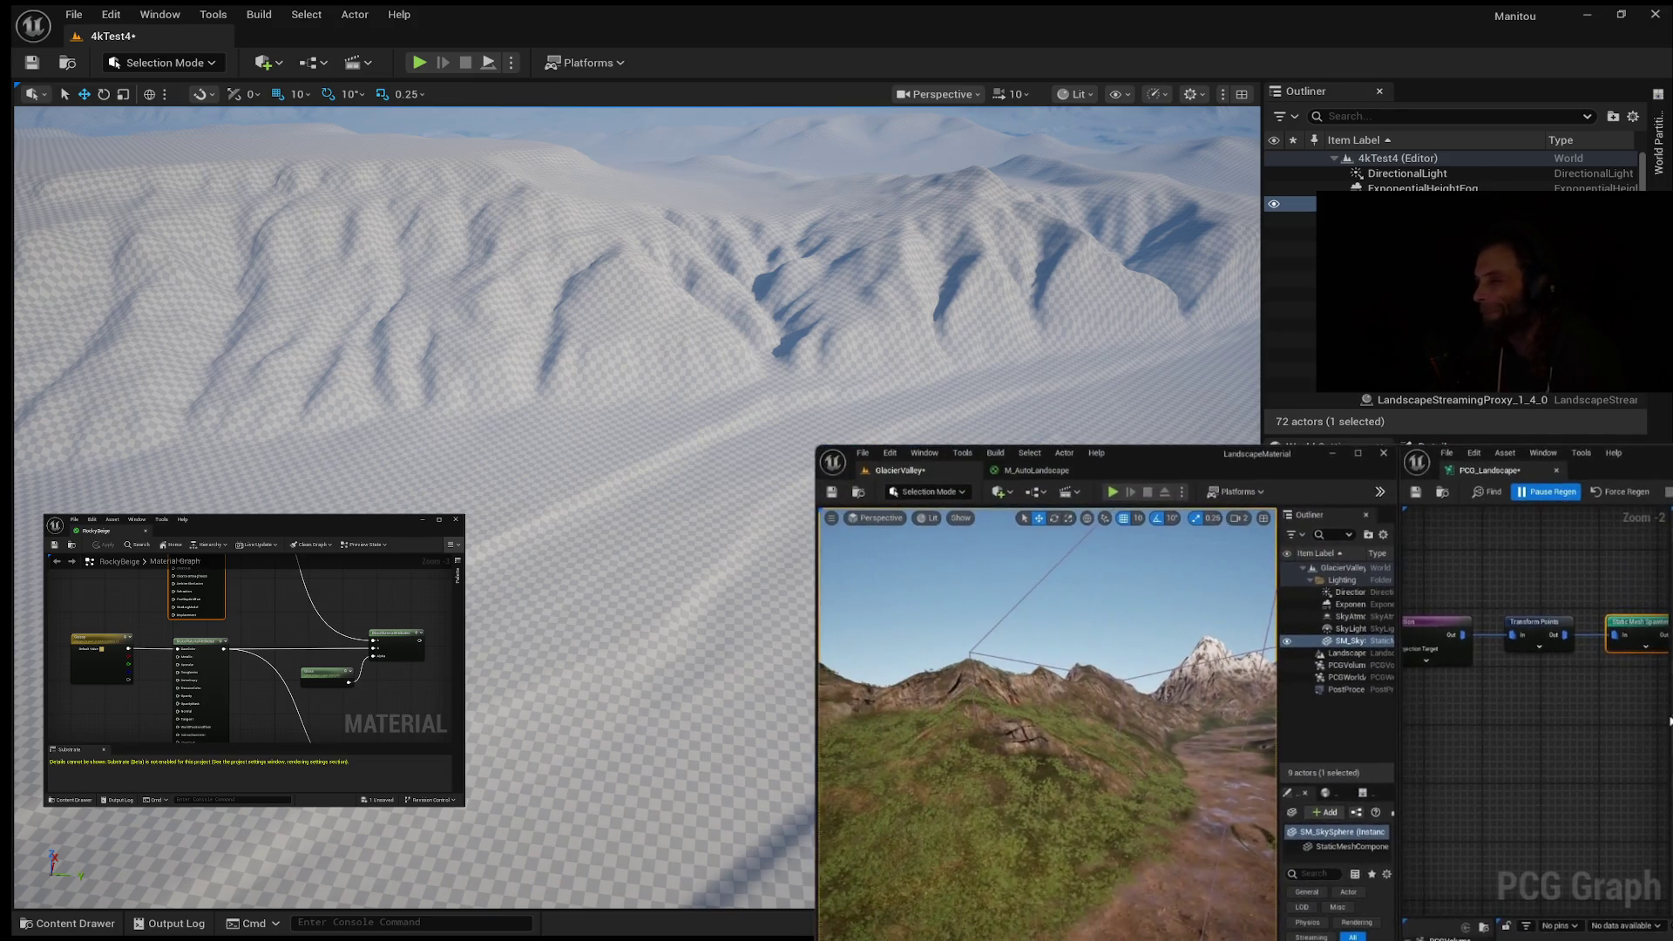
{"action": "mouse_move", "coordinate": [1410, 609]}
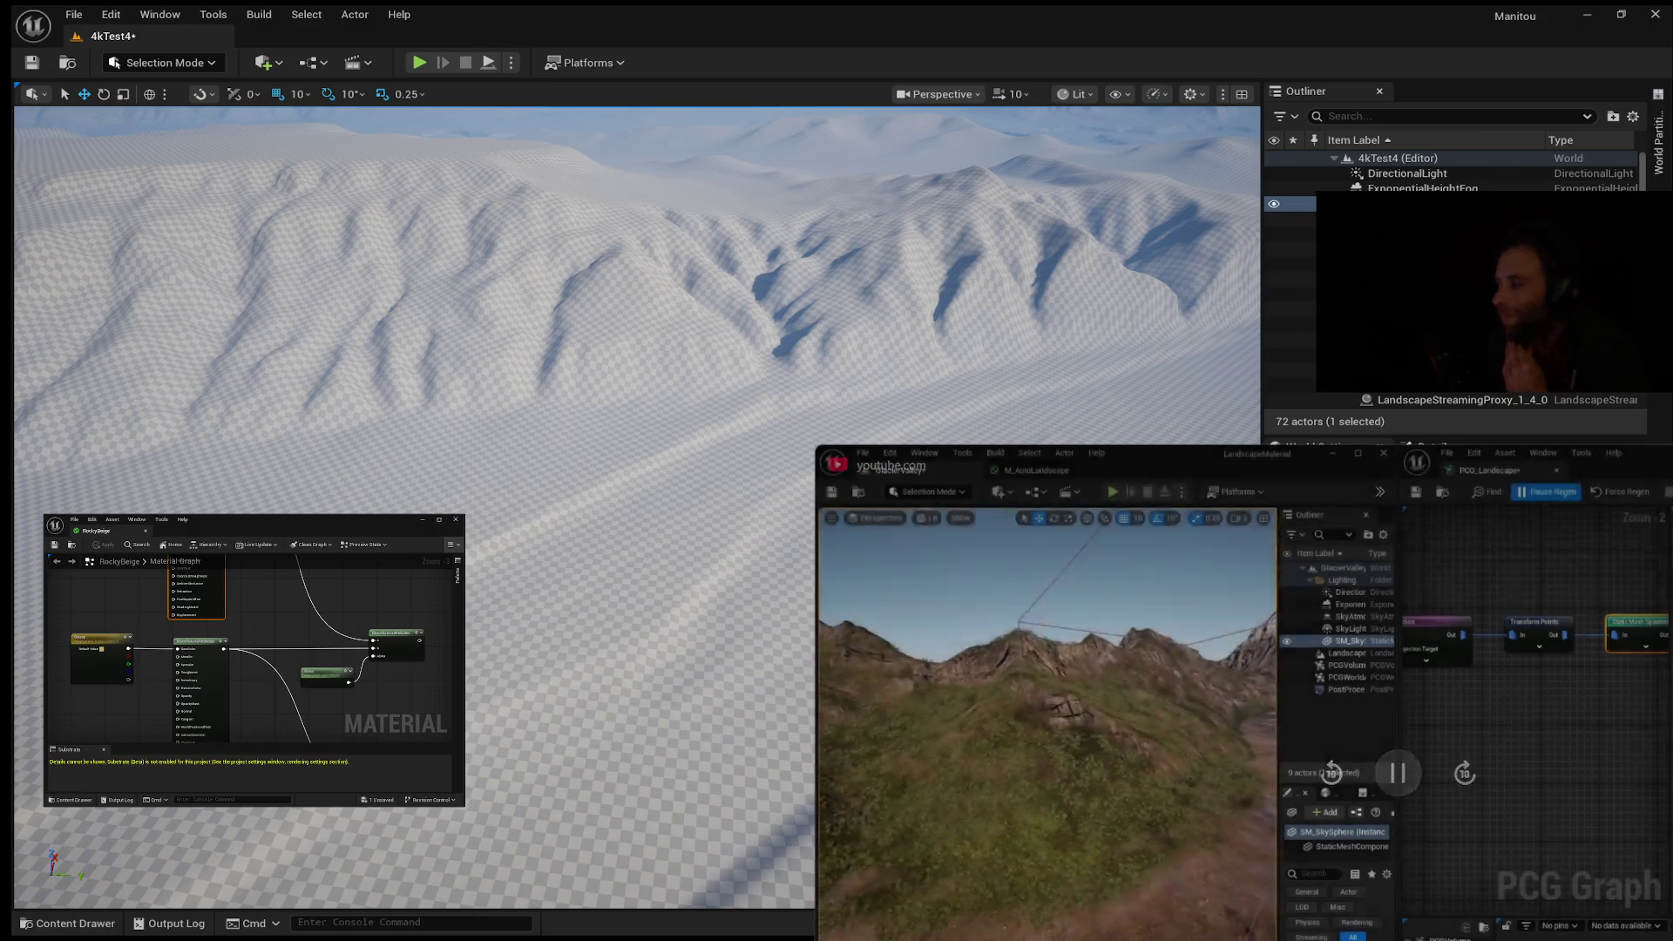
{"action": "left_click", "coordinate": [1393, 795]}
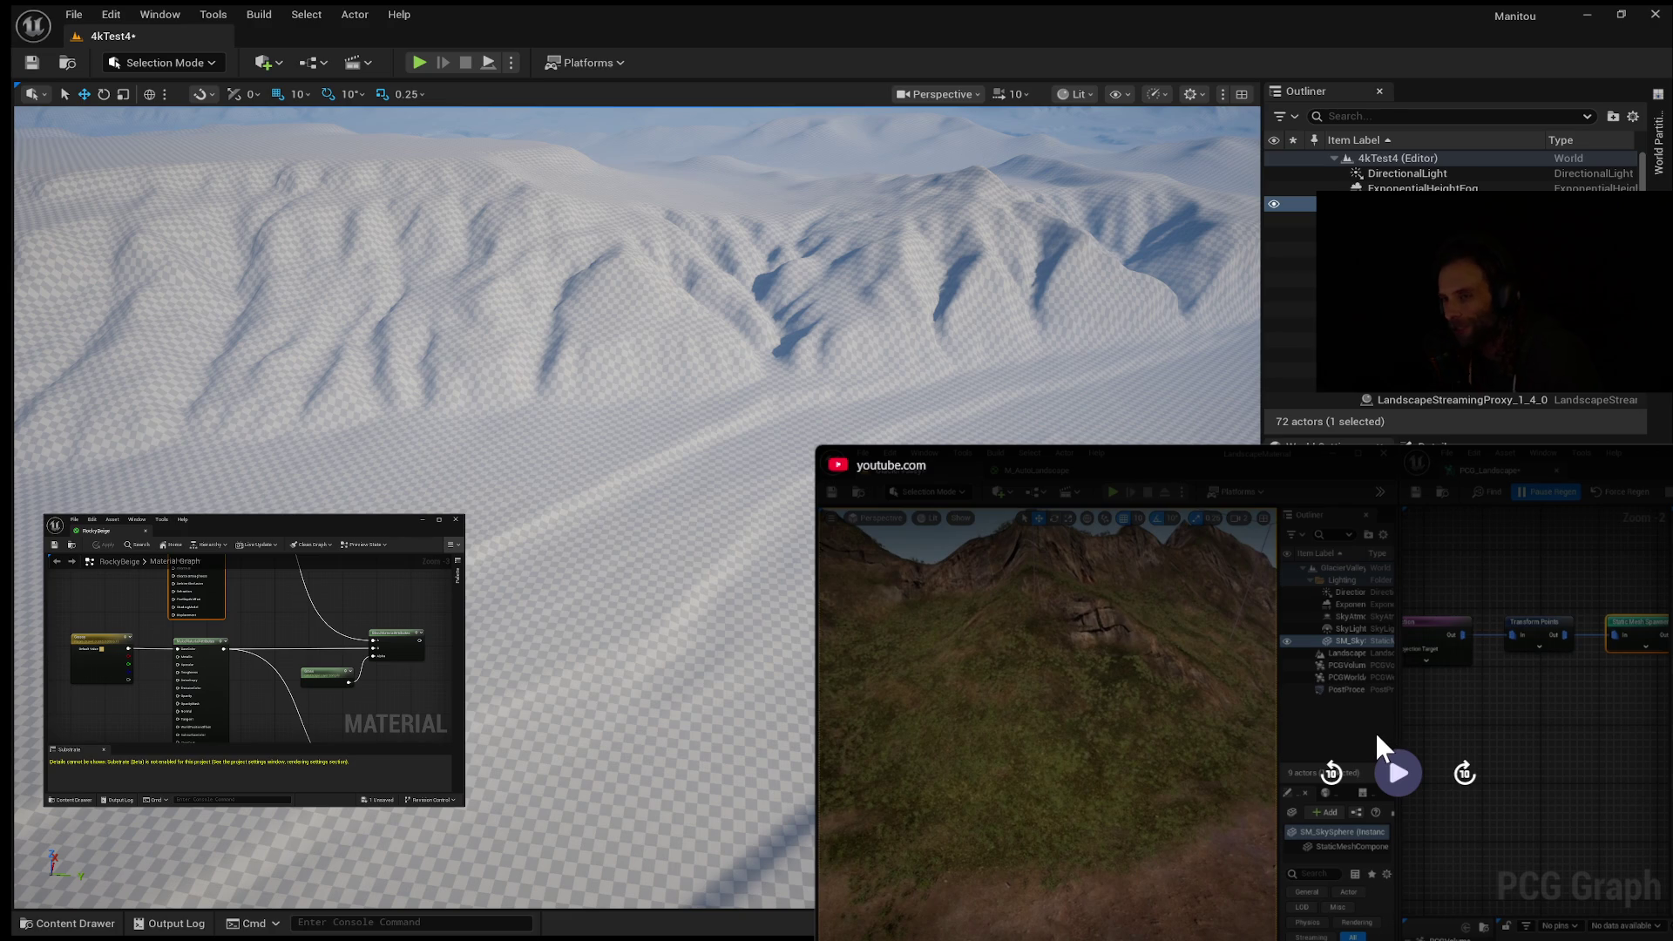
{"action": "left_click", "coordinate": [1394, 766]}
{"action": "left_click", "coordinate": [1298, 842]}
{"action": "left_click", "coordinate": [1397, 784]}
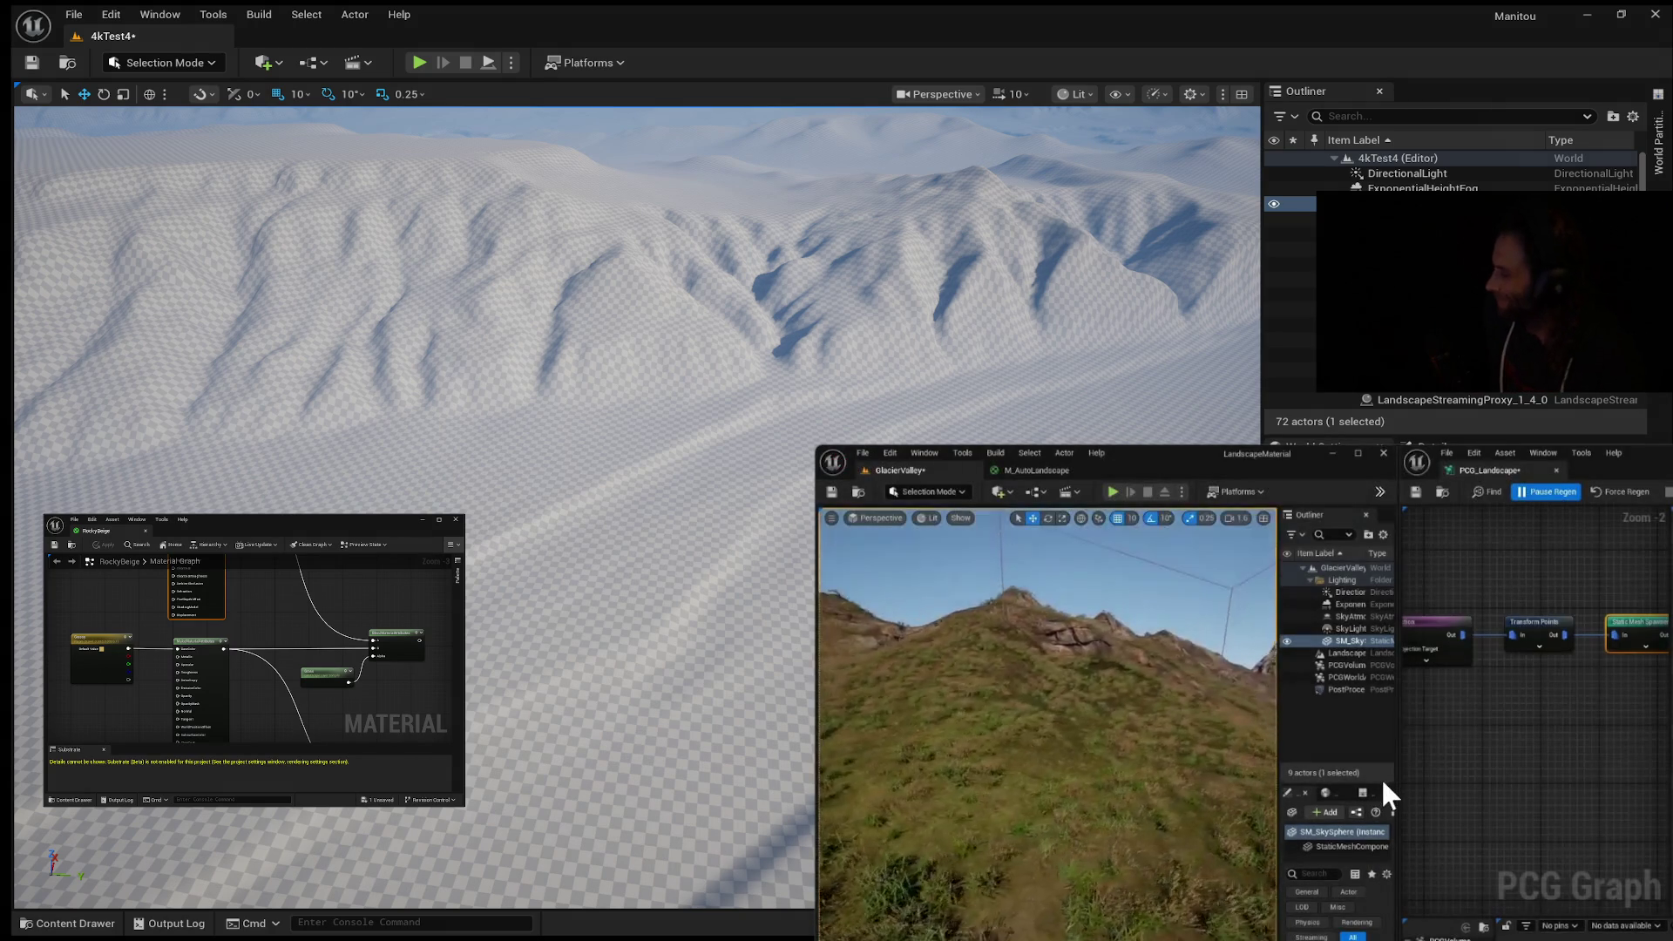
{"action": "mouse_move", "coordinate": [1385, 776]}
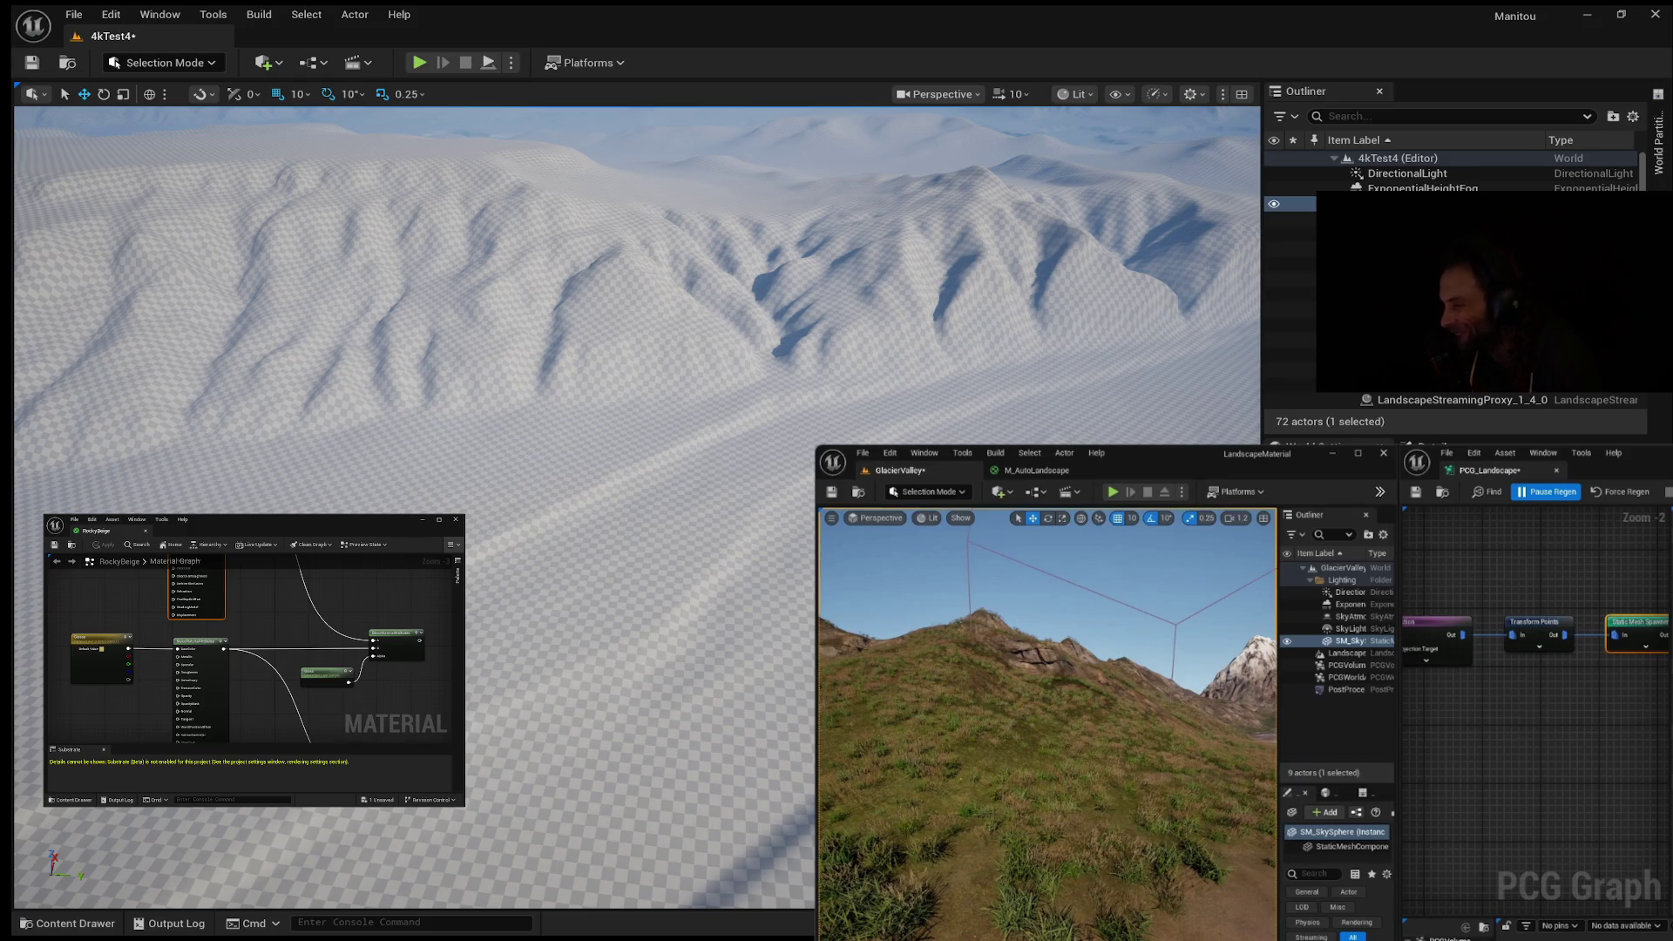
{"action": "mouse_move", "coordinate": [1215, 739]}
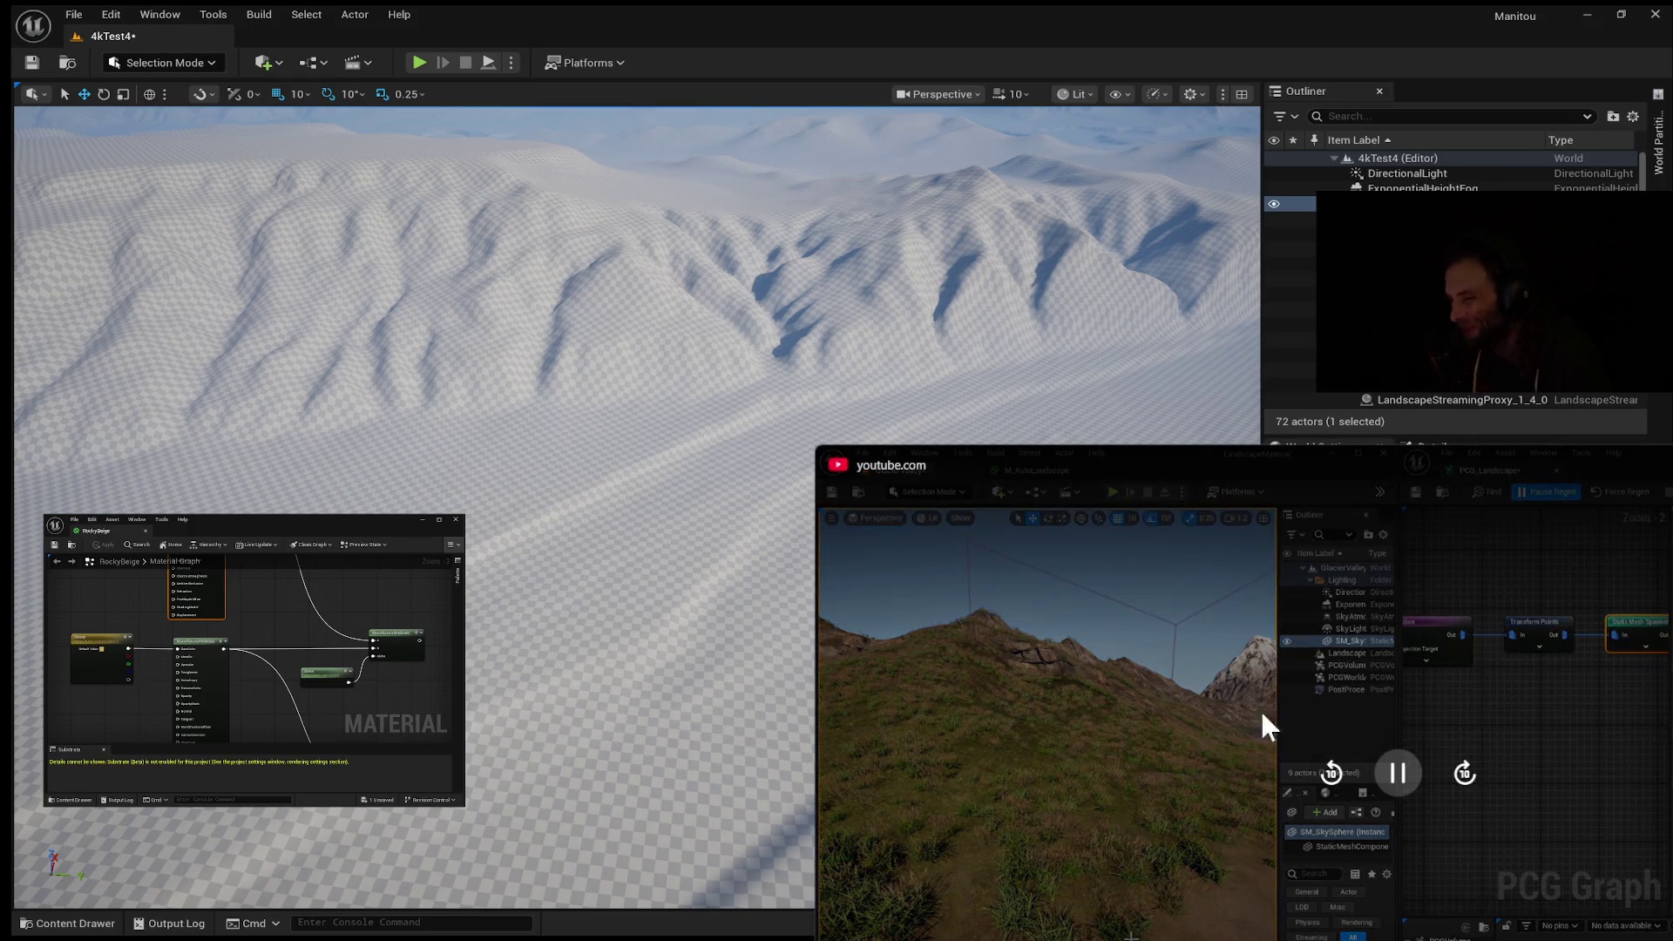
{"action": "left_click", "coordinate": [1366, 768]}
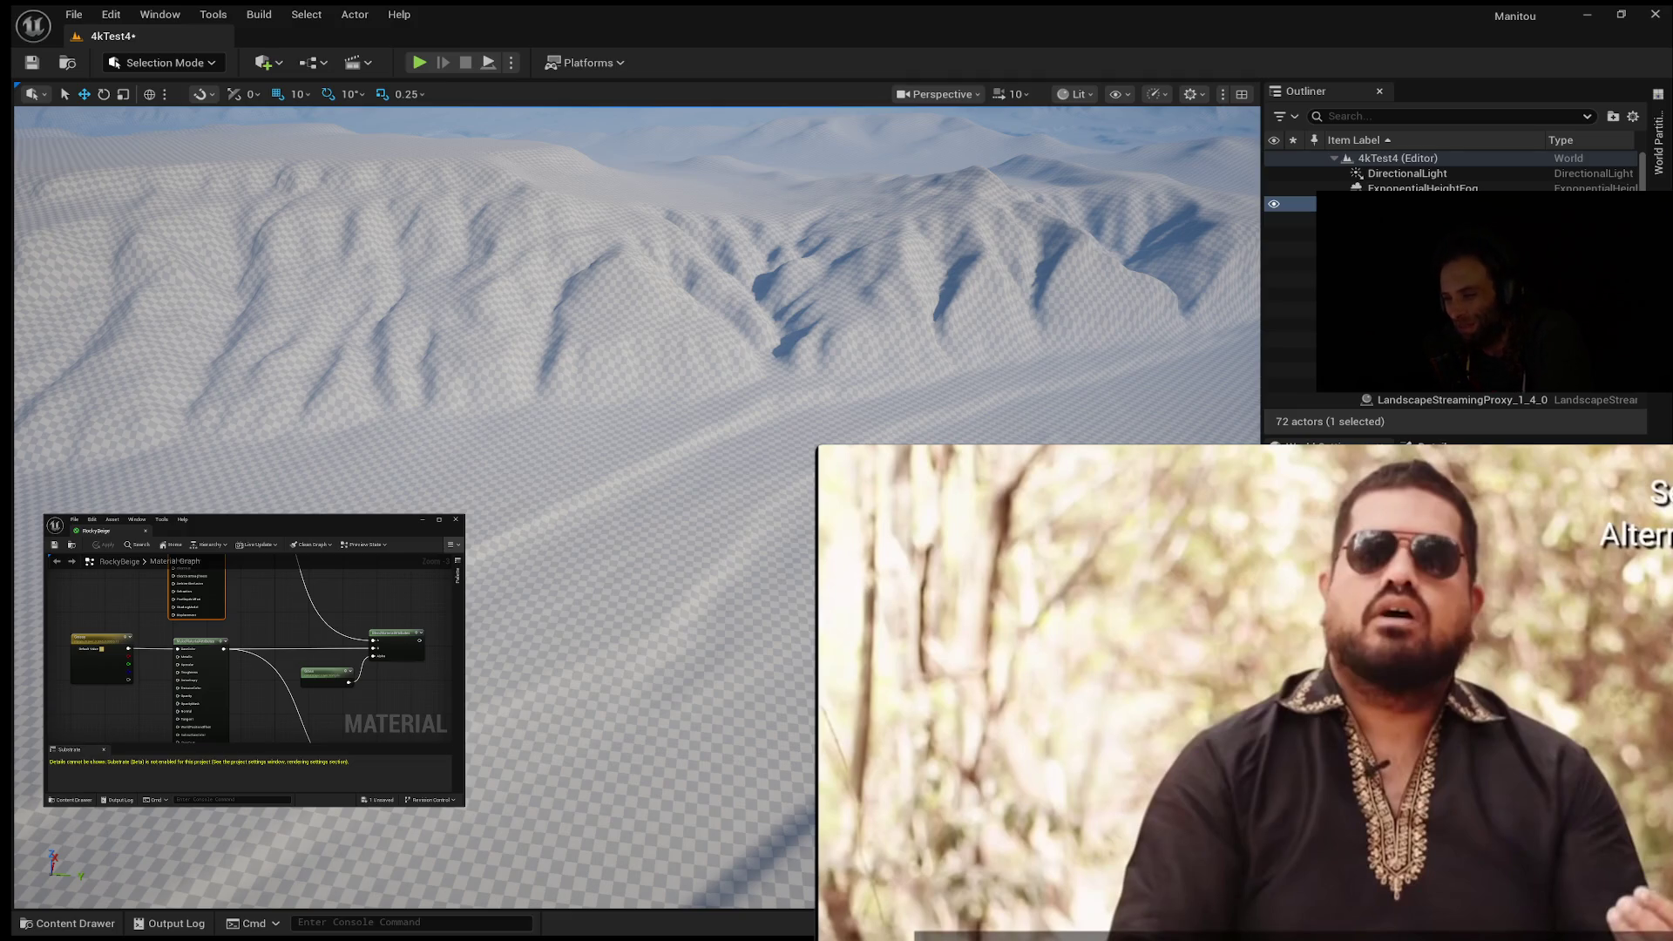
Step: Pause the video with Space, then resume it near 37:03 on the GlacierValley hillside
{"action": "key", "text": "space"}
{"action": "left_click", "coordinate": [1393, 791]}
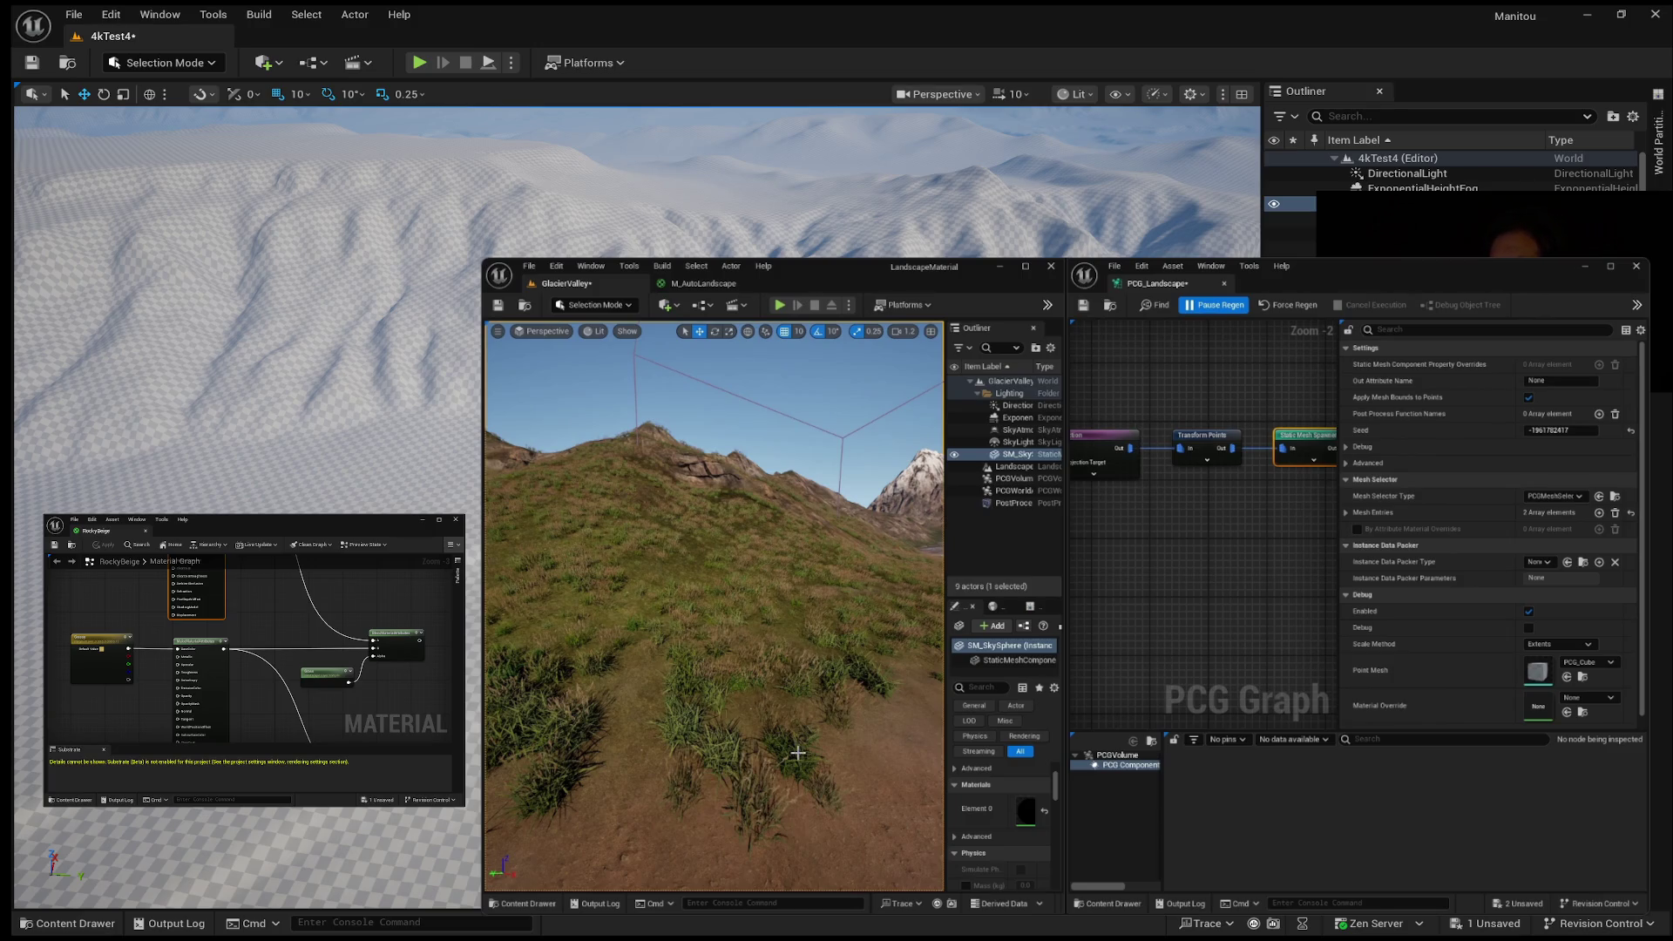
Step: Let the tutorial reach the grass-dotted GlacierValley hillside and bring up its playback controls
{"action": "key", "text": "space"}
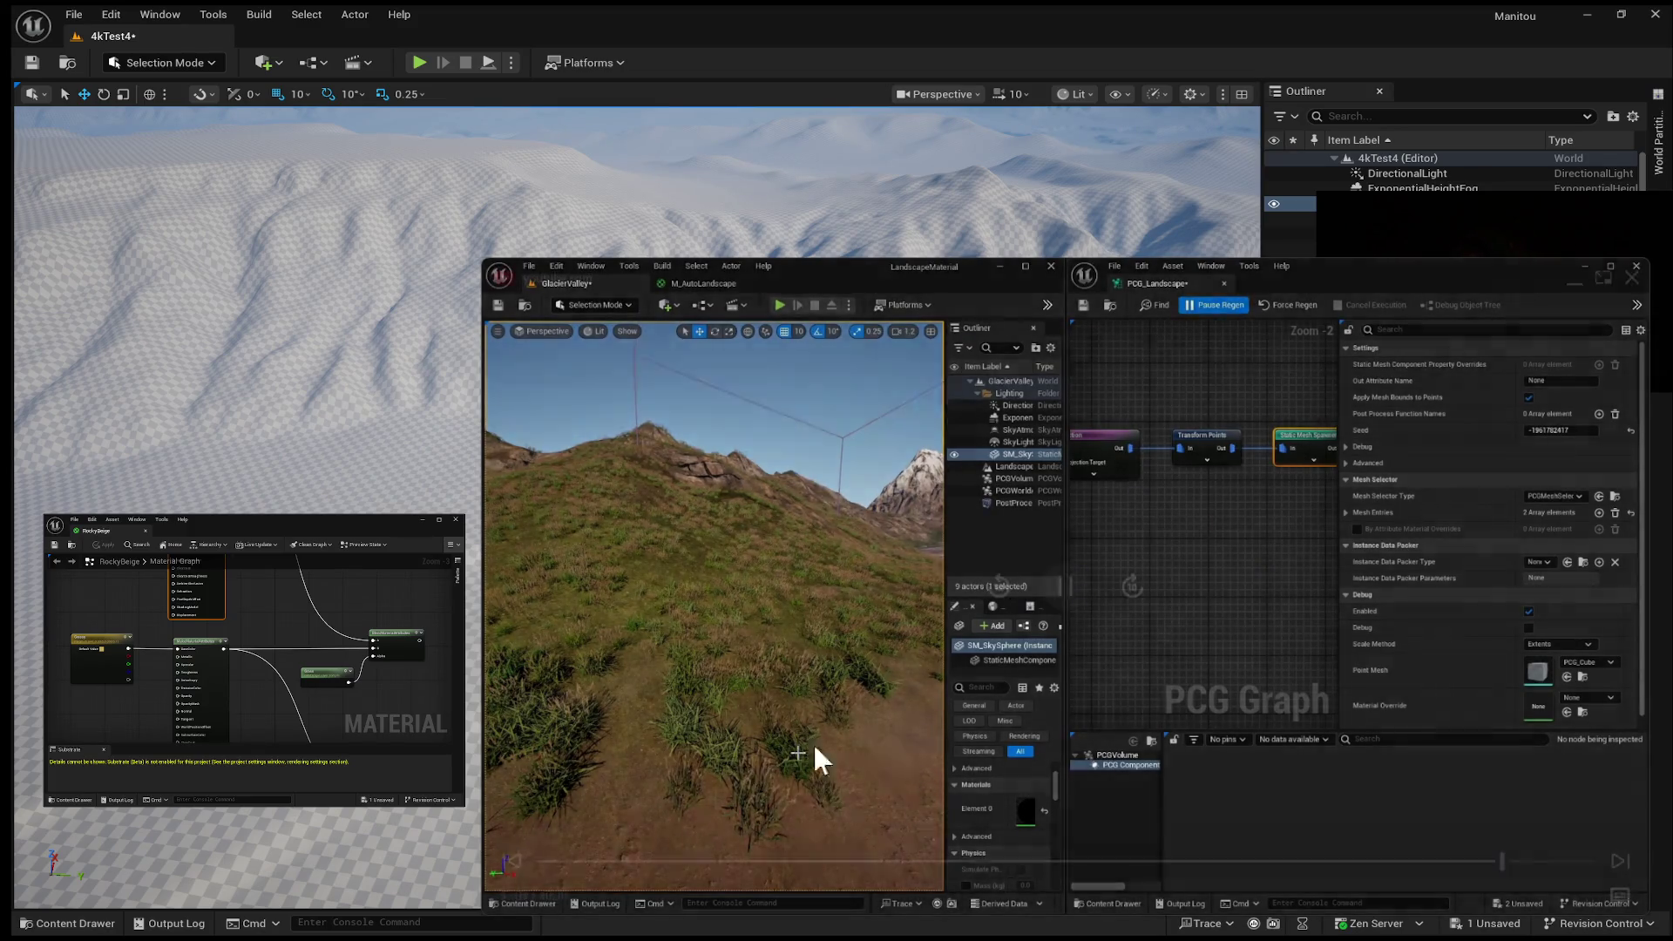
Step: Rewind the tutorial to 35:55, then 35:22, to rewatch the Static Mesh Spawner mesh entries
{"action": "mouse_move", "coordinate": [729, 378]}
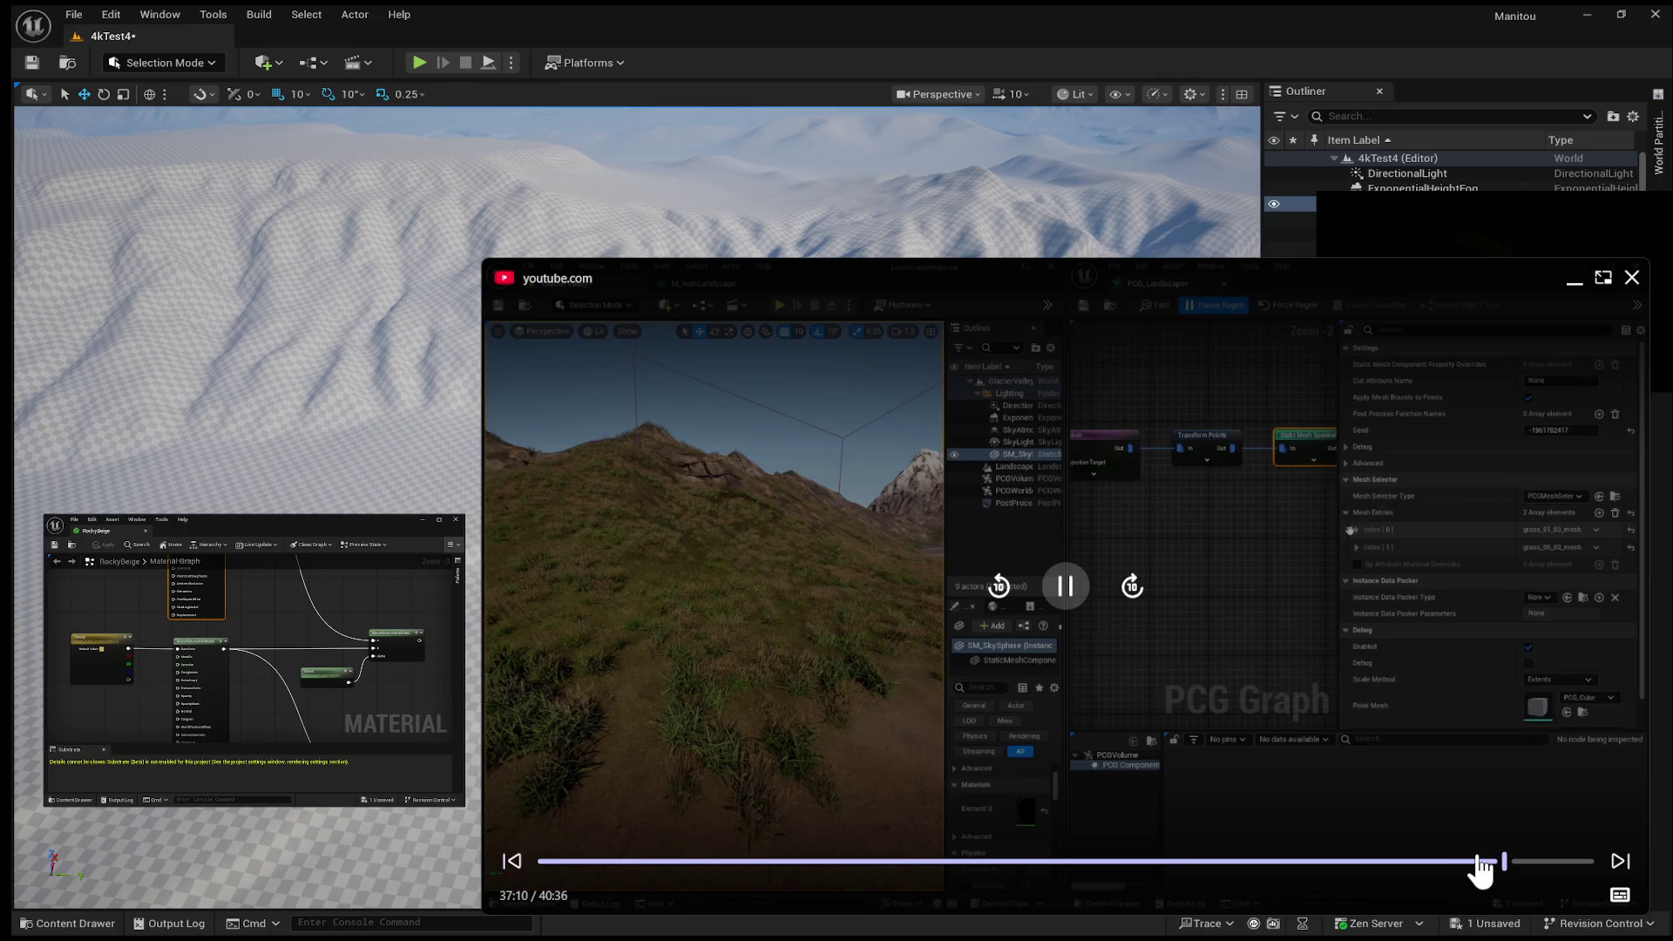
{"action": "left_click", "coordinate": [1472, 861]}
{"action": "left_click", "coordinate": [1457, 861]}
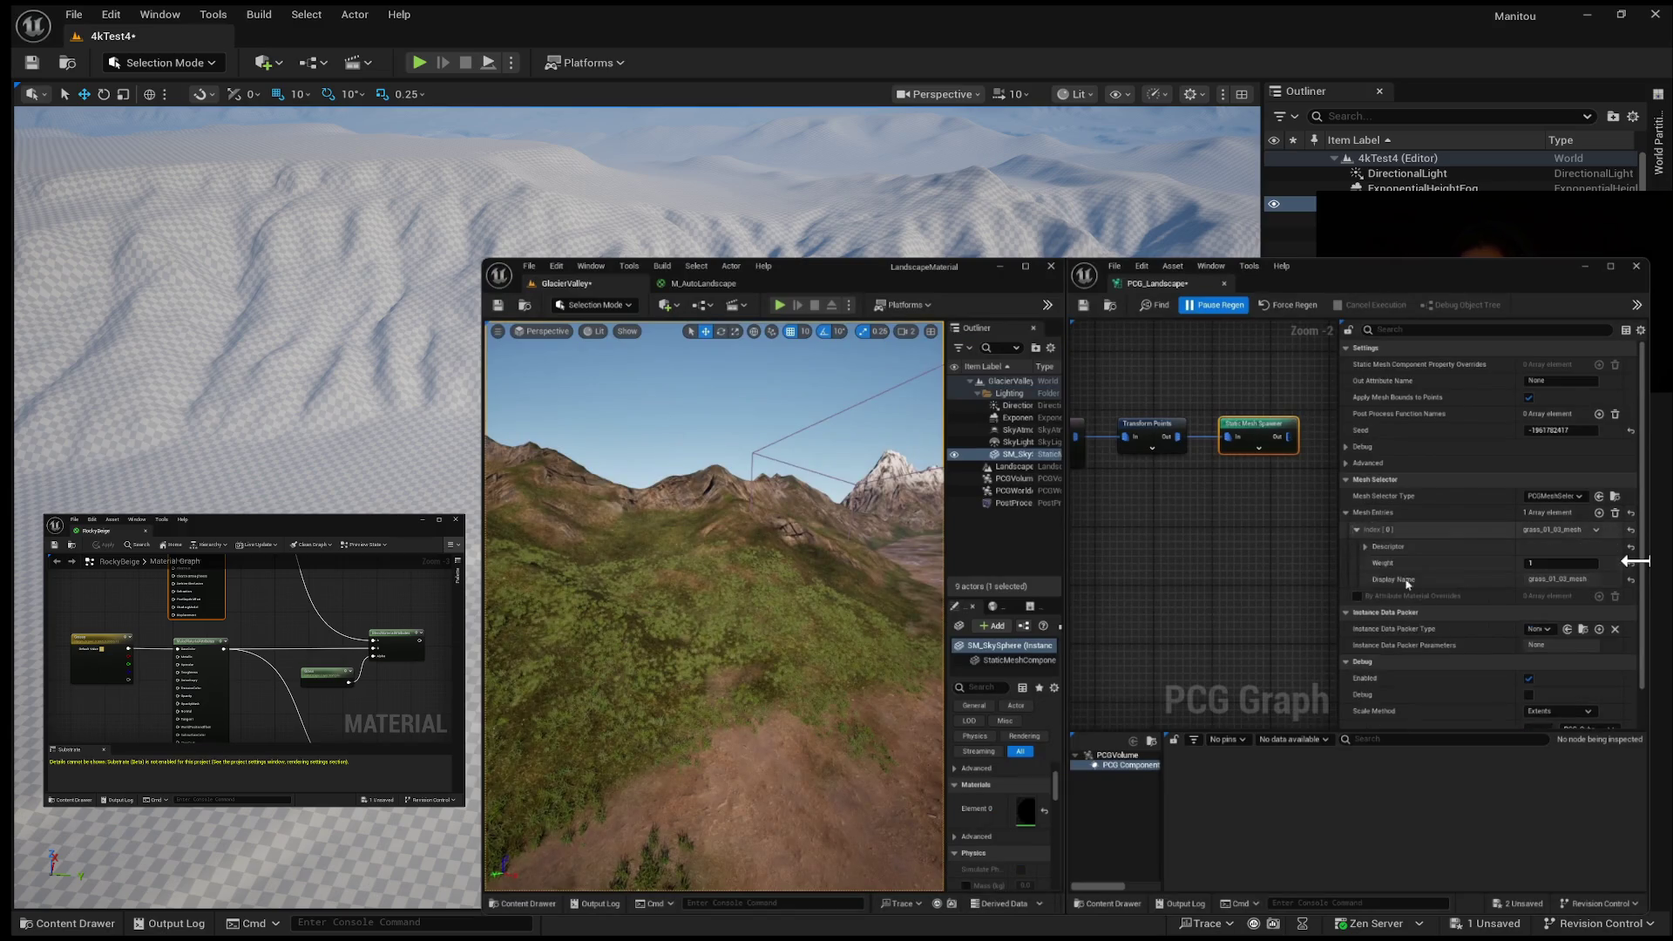
{"action": "mouse_move", "coordinate": [1638, 551]}
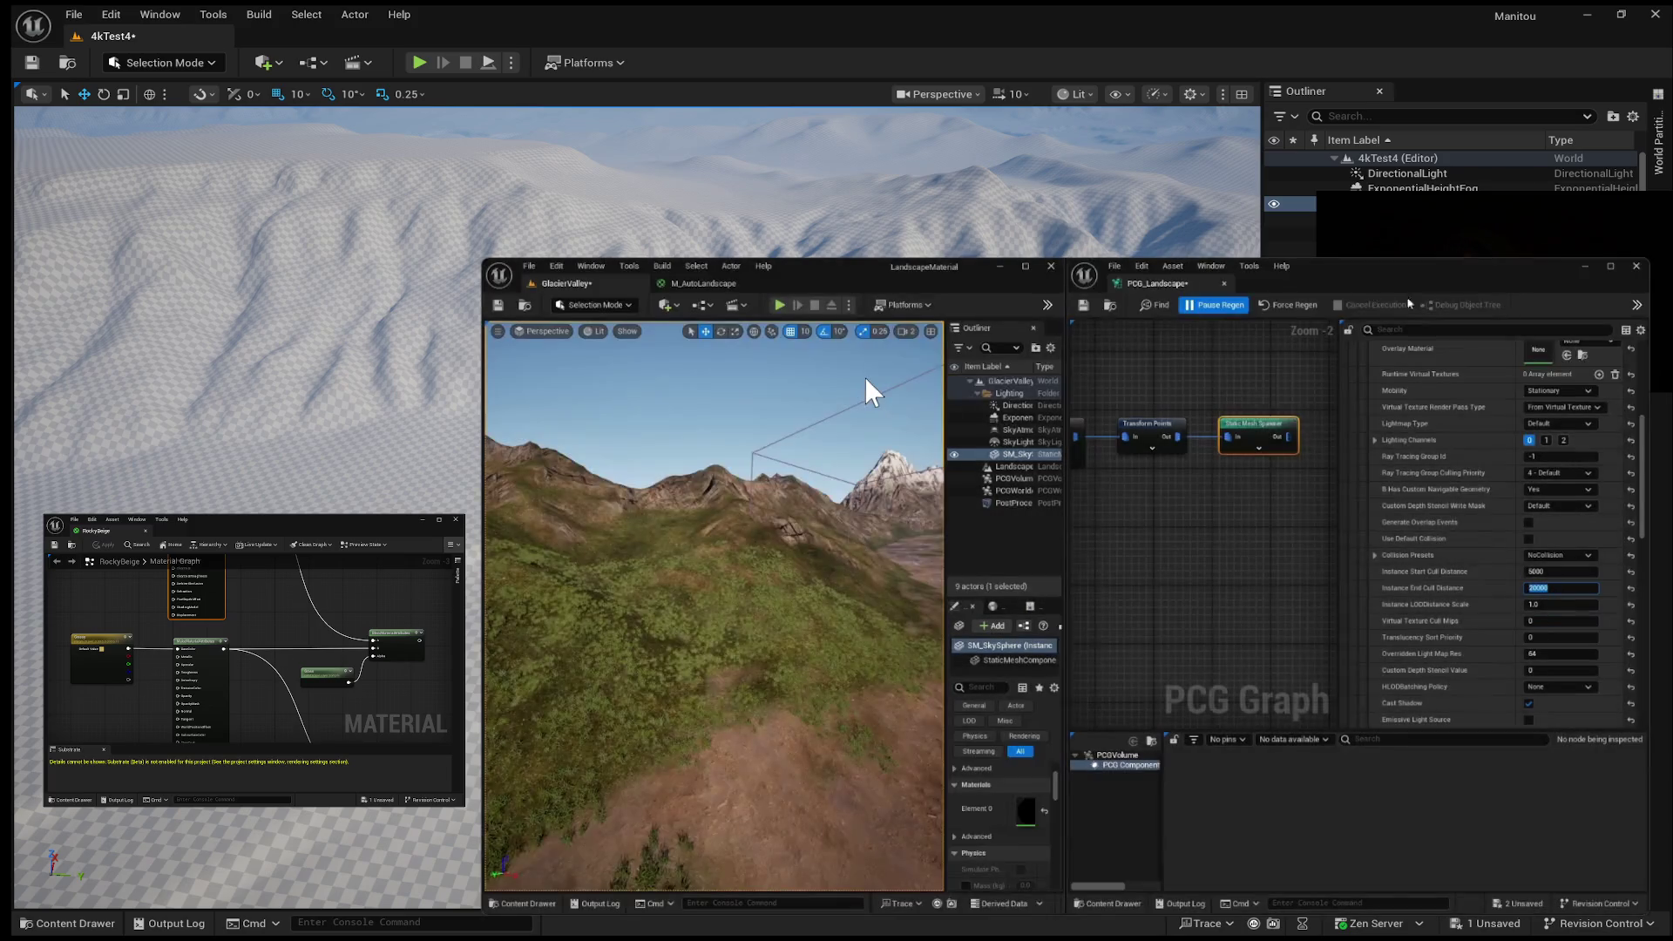
{"action": "mouse_move", "coordinate": [878, 381]}
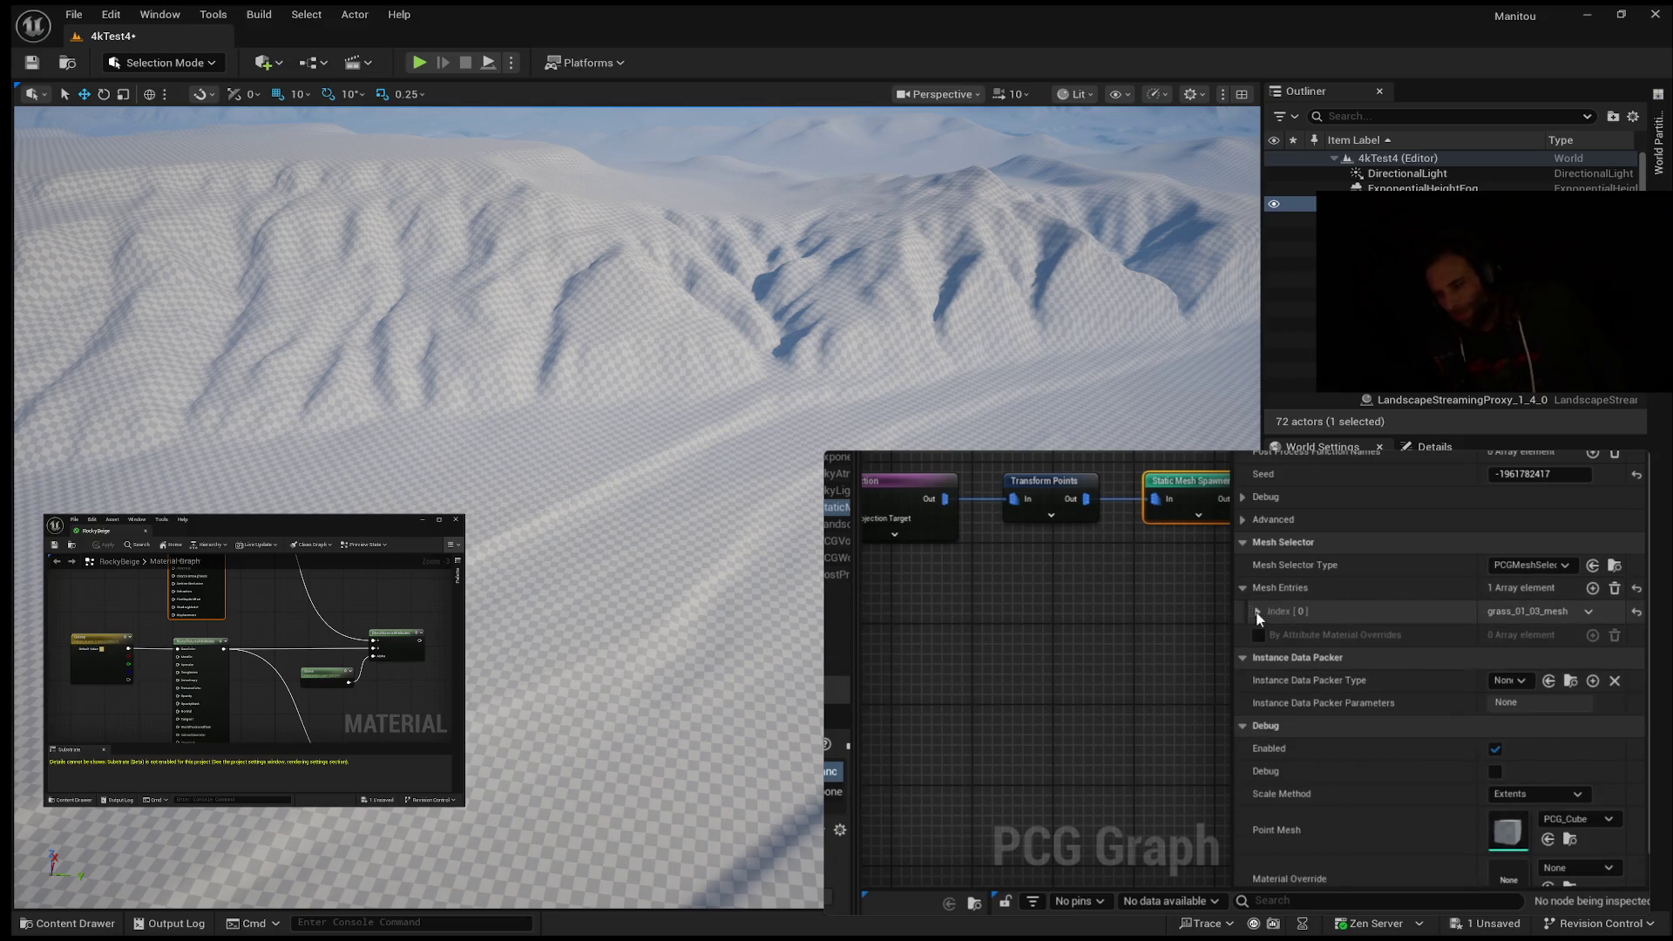
Step: Duplicate the grass_01_03_mesh entry into Index [1] and expand its Descriptor settings
{"action": "left_click", "coordinate": [1588, 618]}
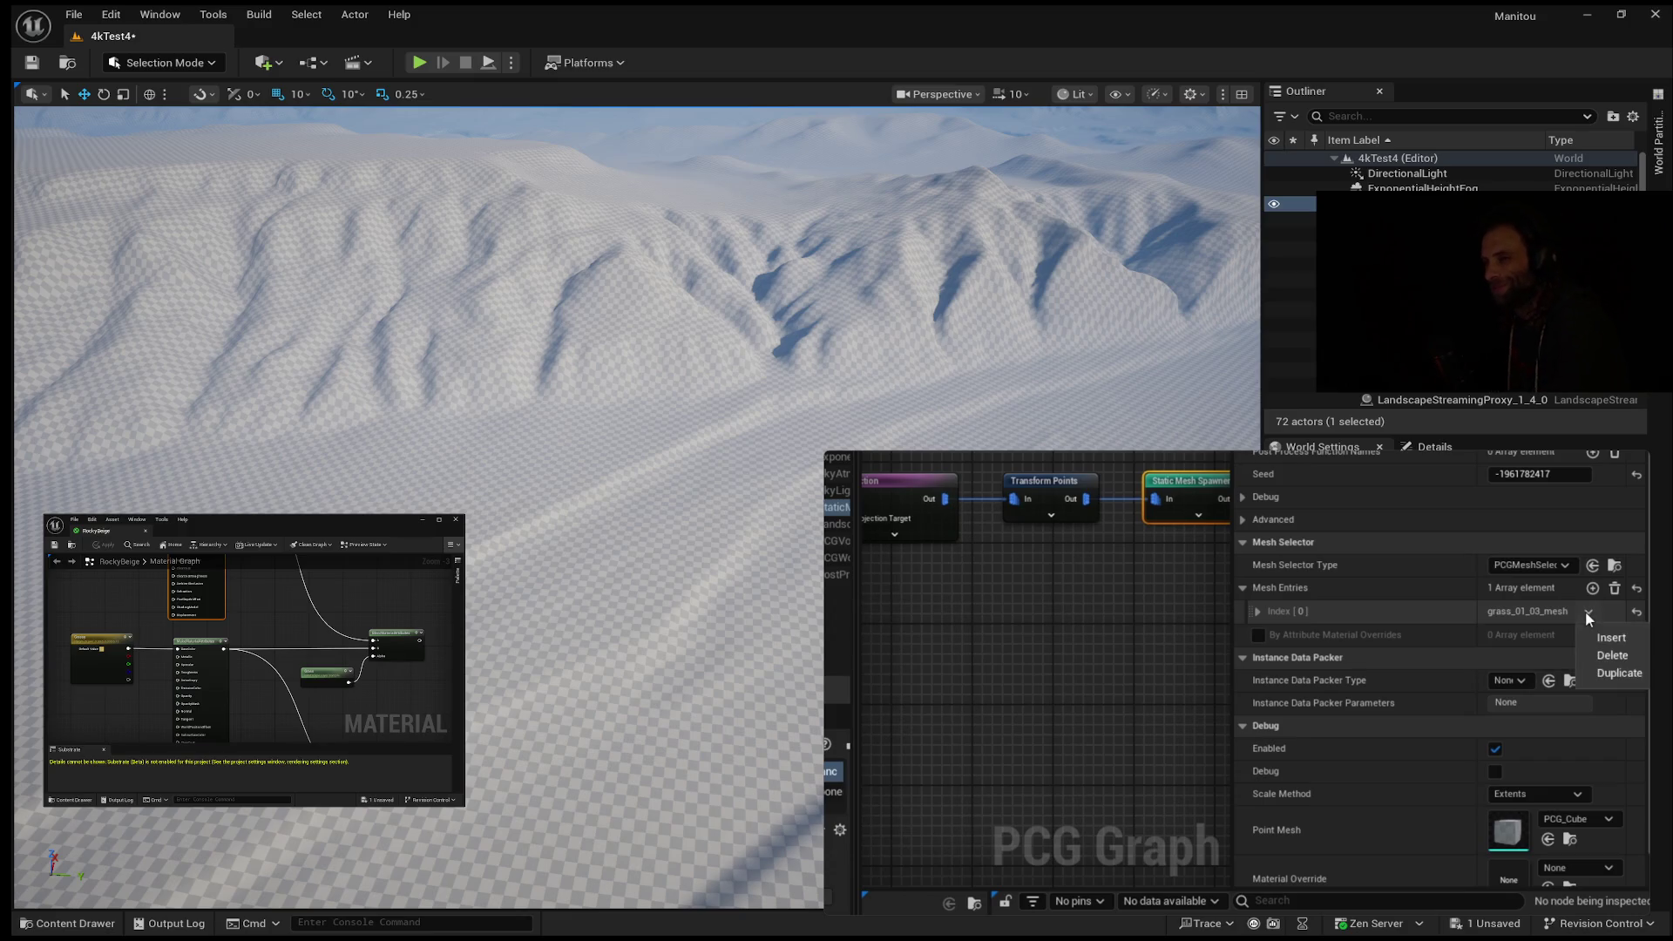
{"action": "left_click", "coordinate": [1614, 682]}
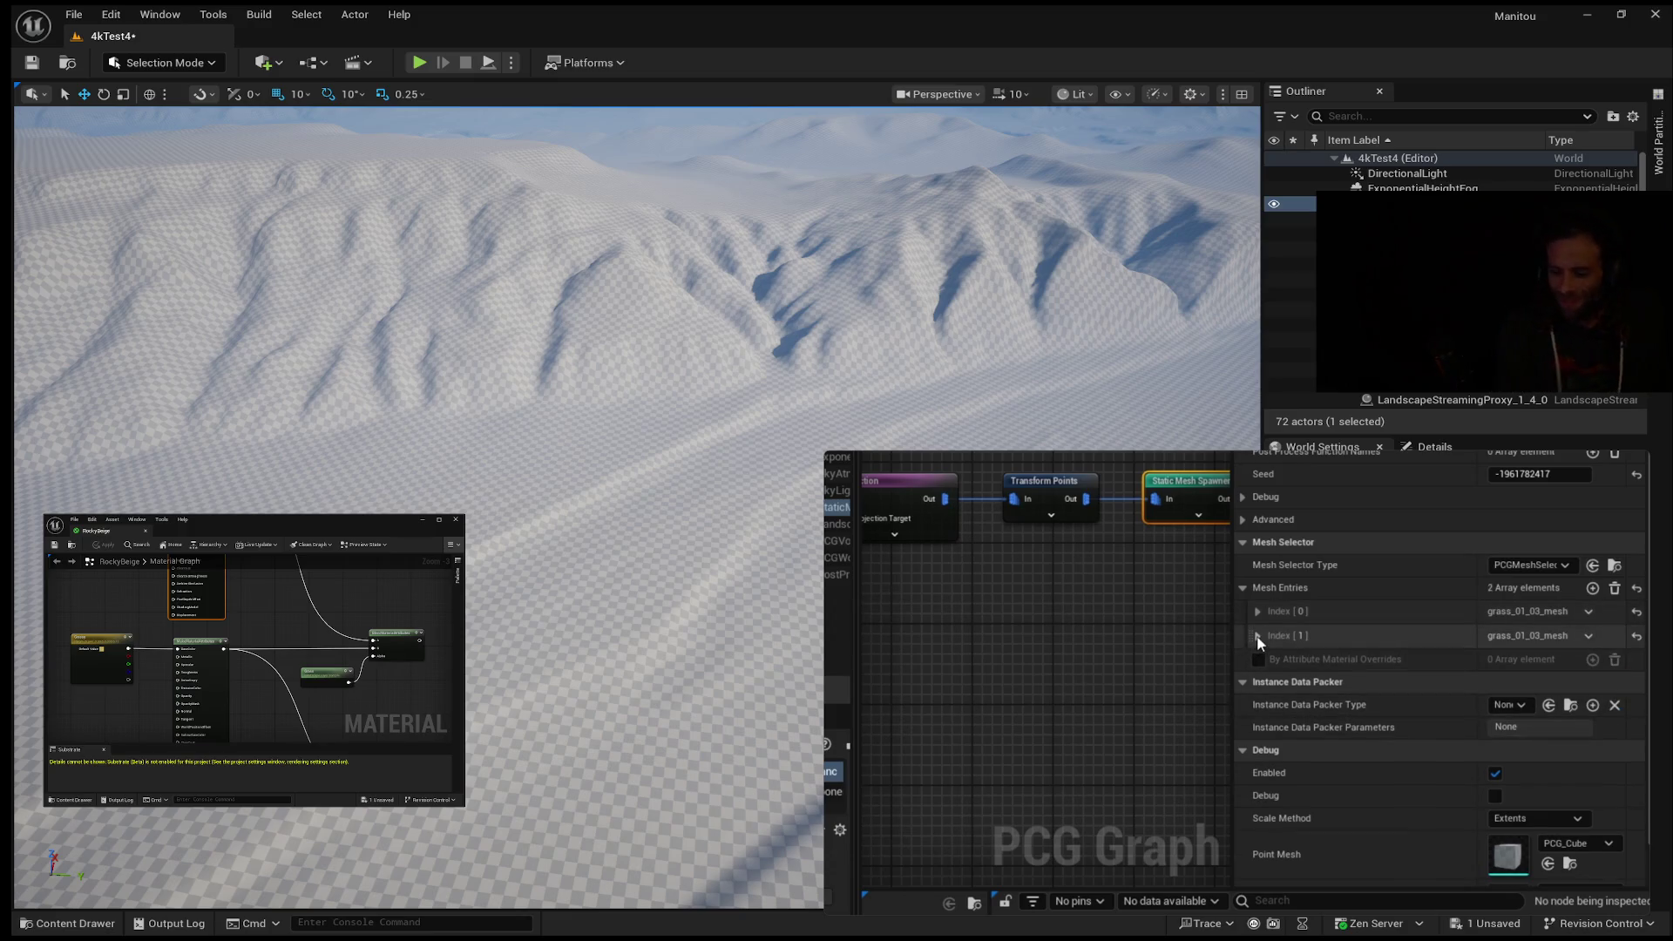
{"action": "left_click", "coordinate": [1254, 635]}
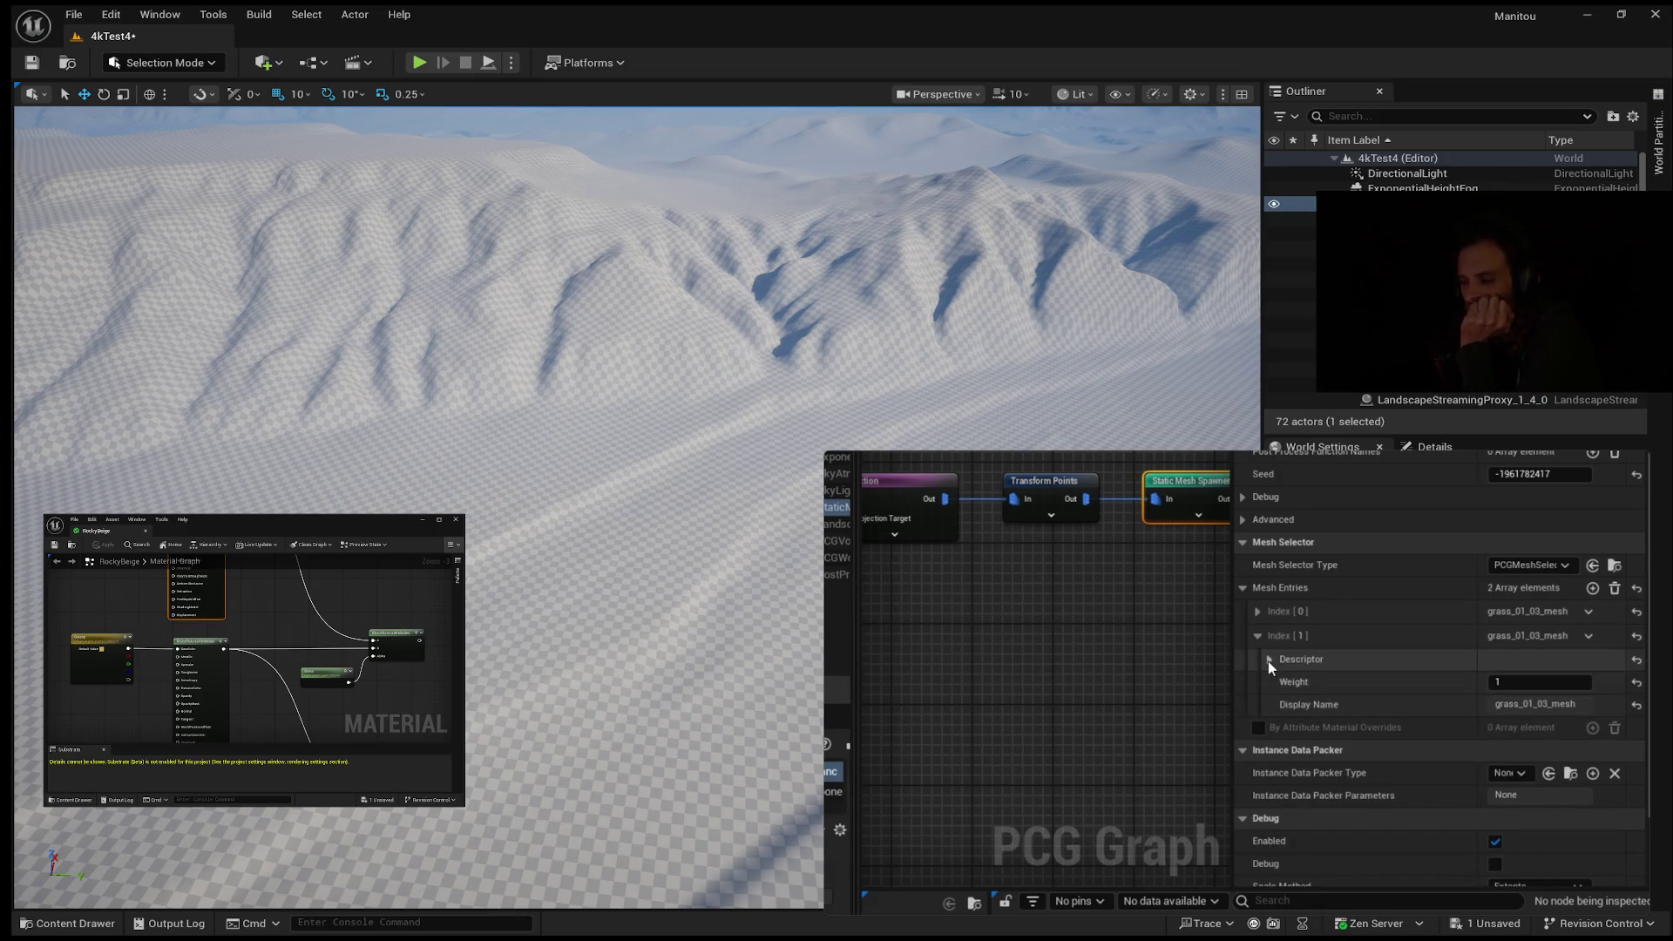
{"action": "left_click", "coordinate": [1268, 661]}
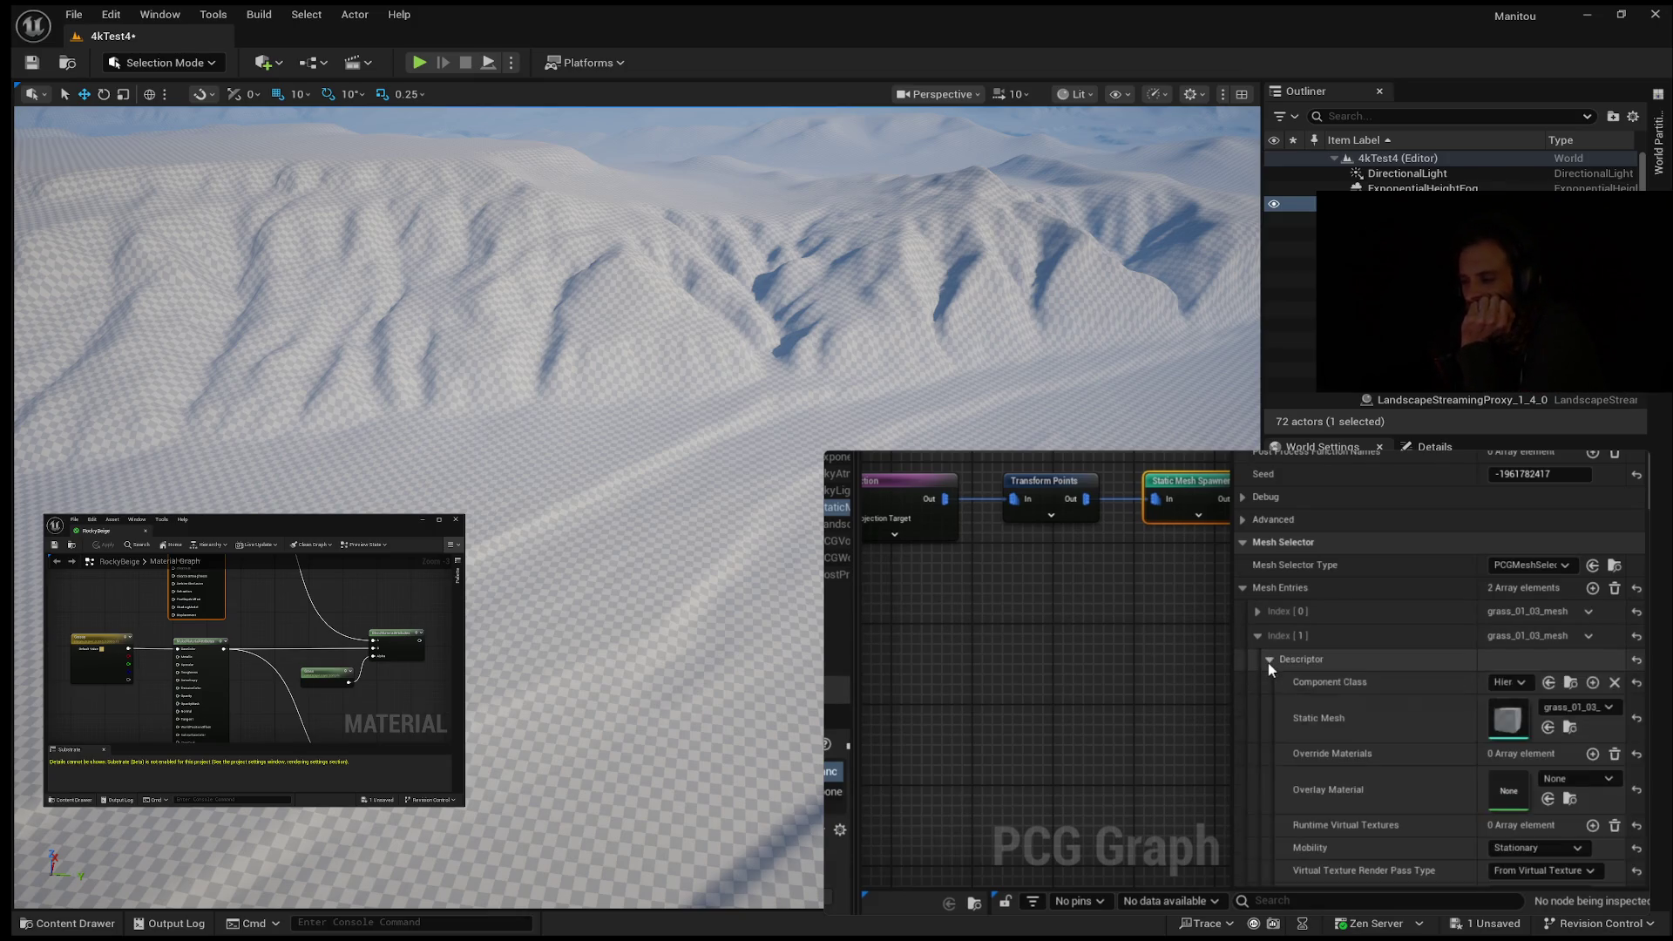
Step: Search the Static Mesh picker for 'grass_06', then close the search without choosing
{"action": "left_click", "coordinate": [1610, 708]}
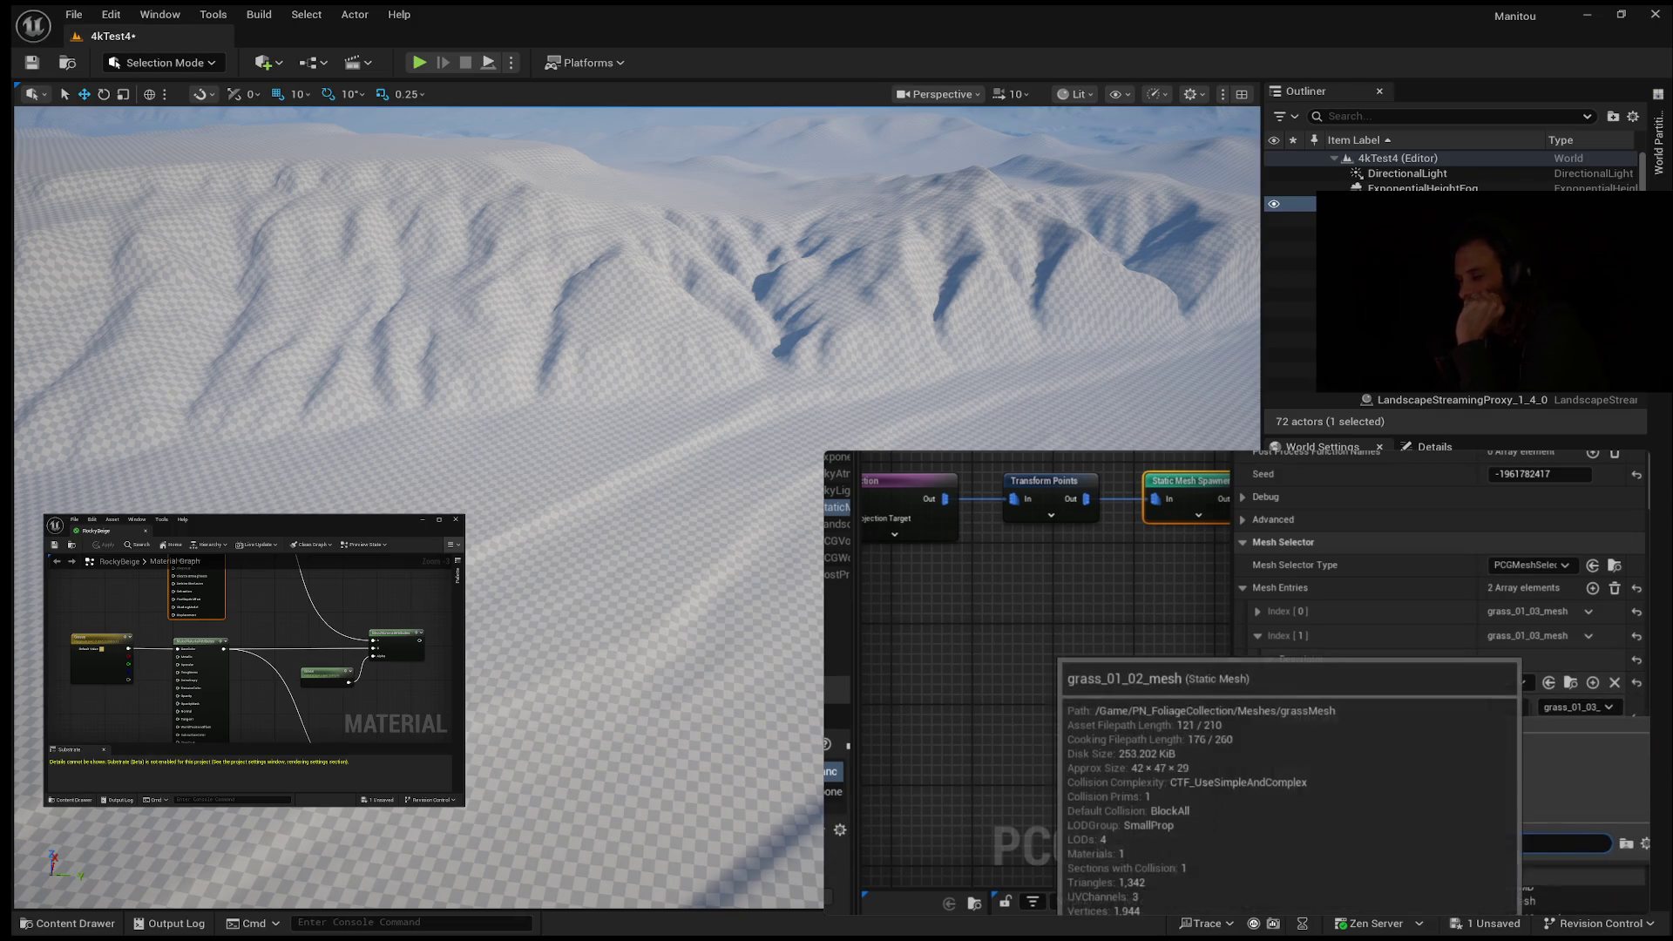
{"action": "type", "text": "gr"}
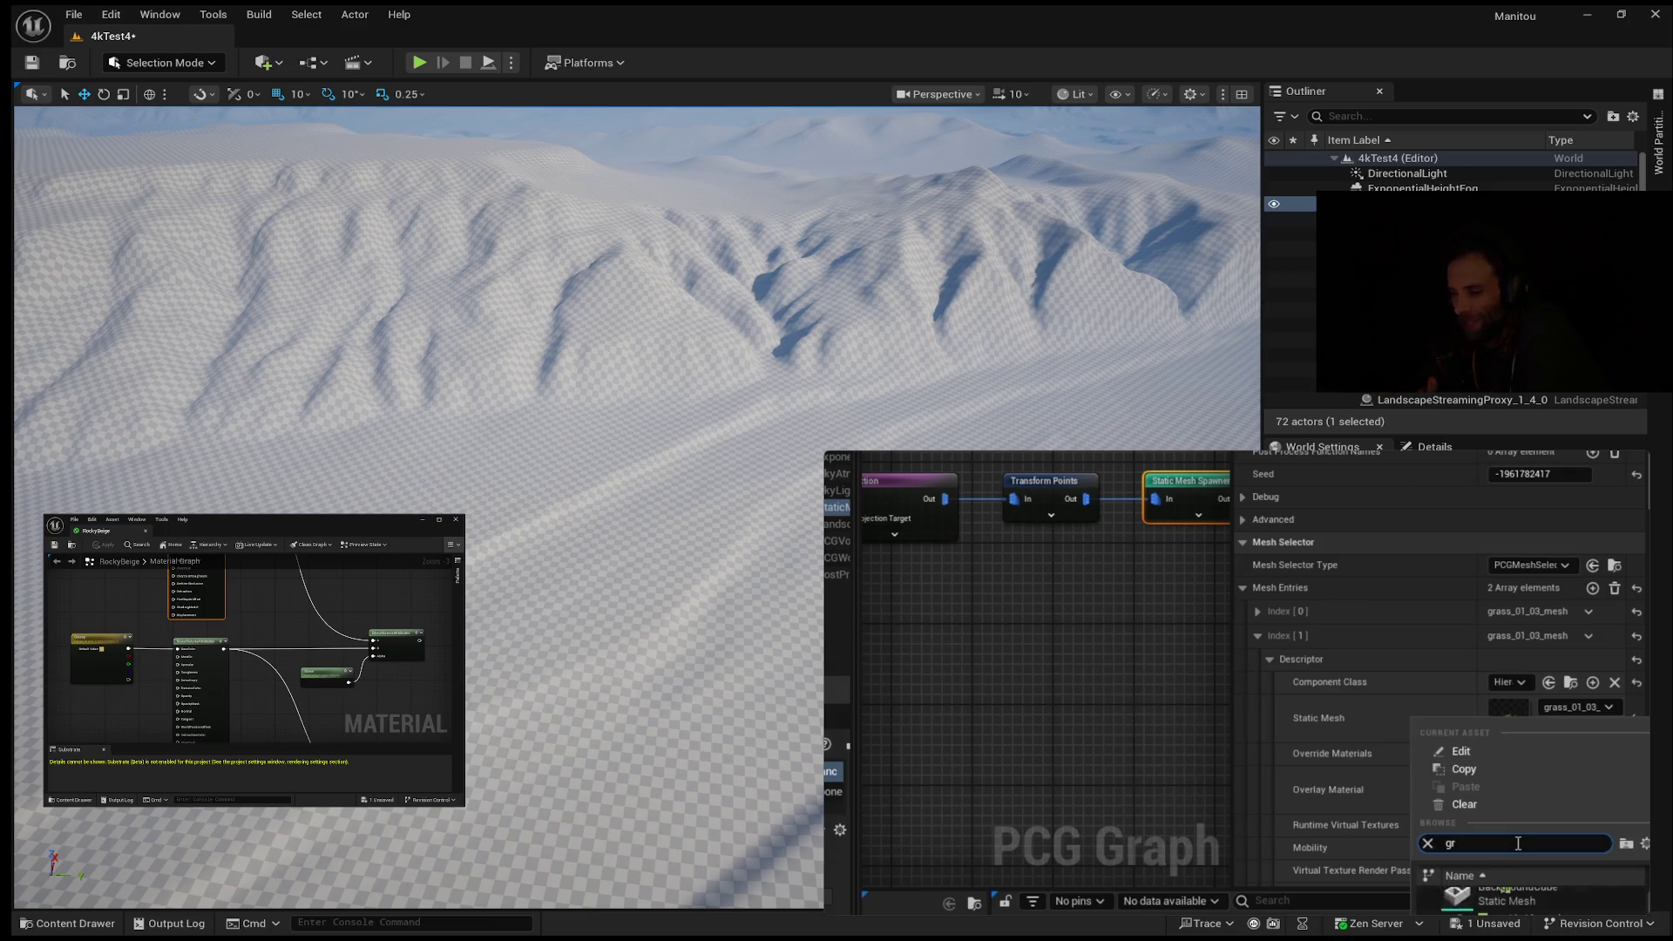
{"action": "type", "text": "ass_06"}
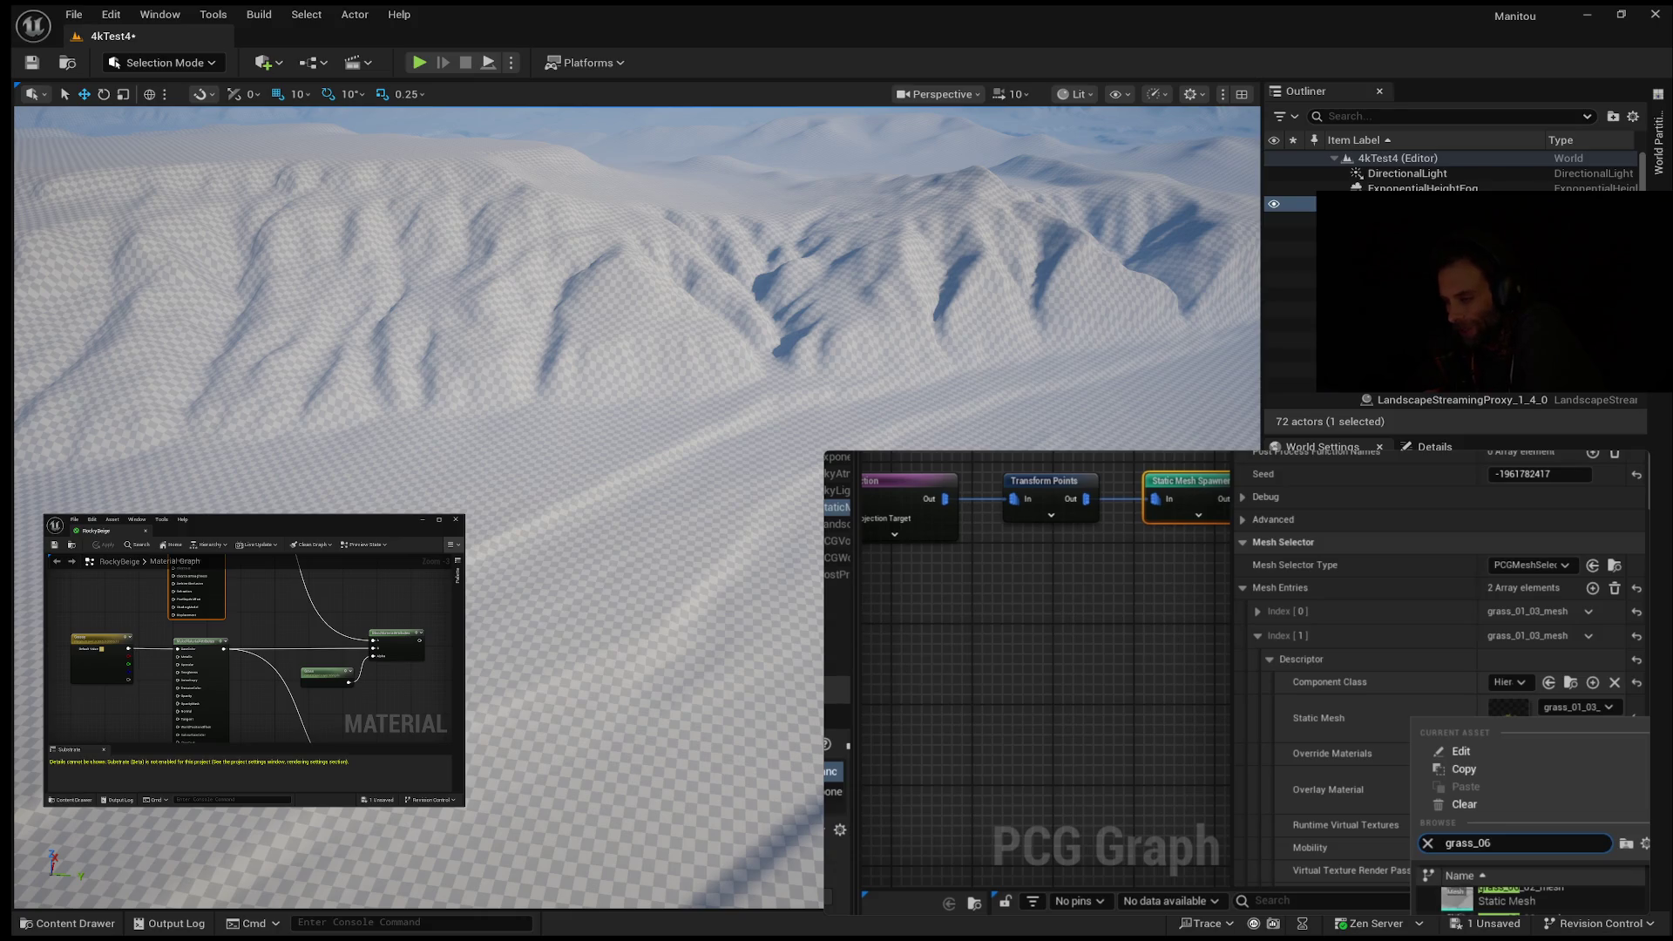
{"action": "left_click", "coordinate": [1121, 712]}
{"action": "left_click", "coordinate": [1121, 713]}
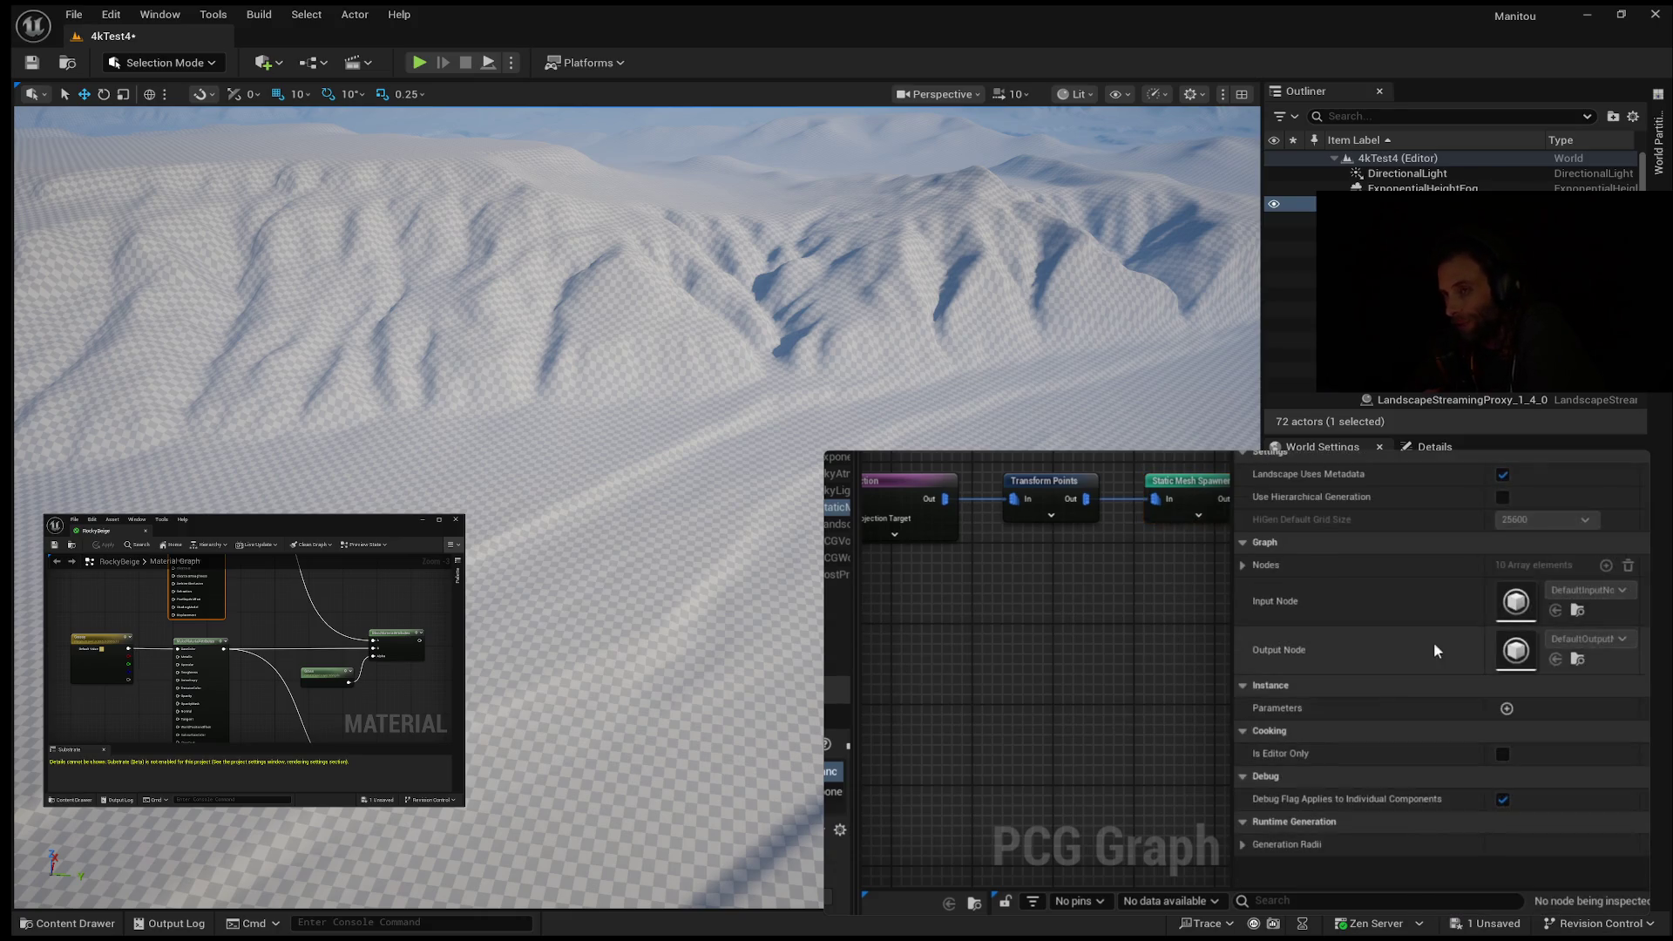